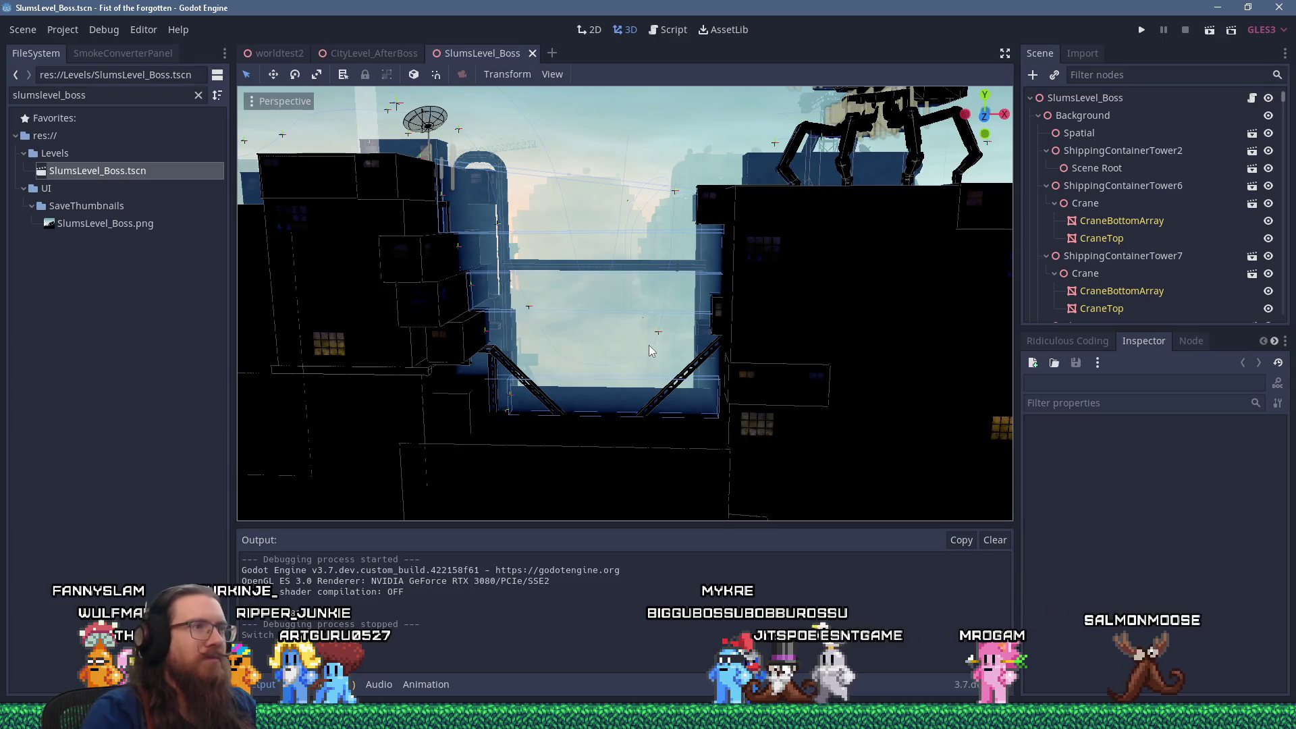
Step: Fly the 3D view from the skyline down to the elevator platform at the structure's base
scroll(650, 346, down, 5)
mouse_move(621, 351)
mouse_down()
mouse_move(611, 297)
mouse_move(638, 290)
mouse_move(448, 281)
mouse_move(626, 297)
mouse_move(626, 313)
mouse_up()
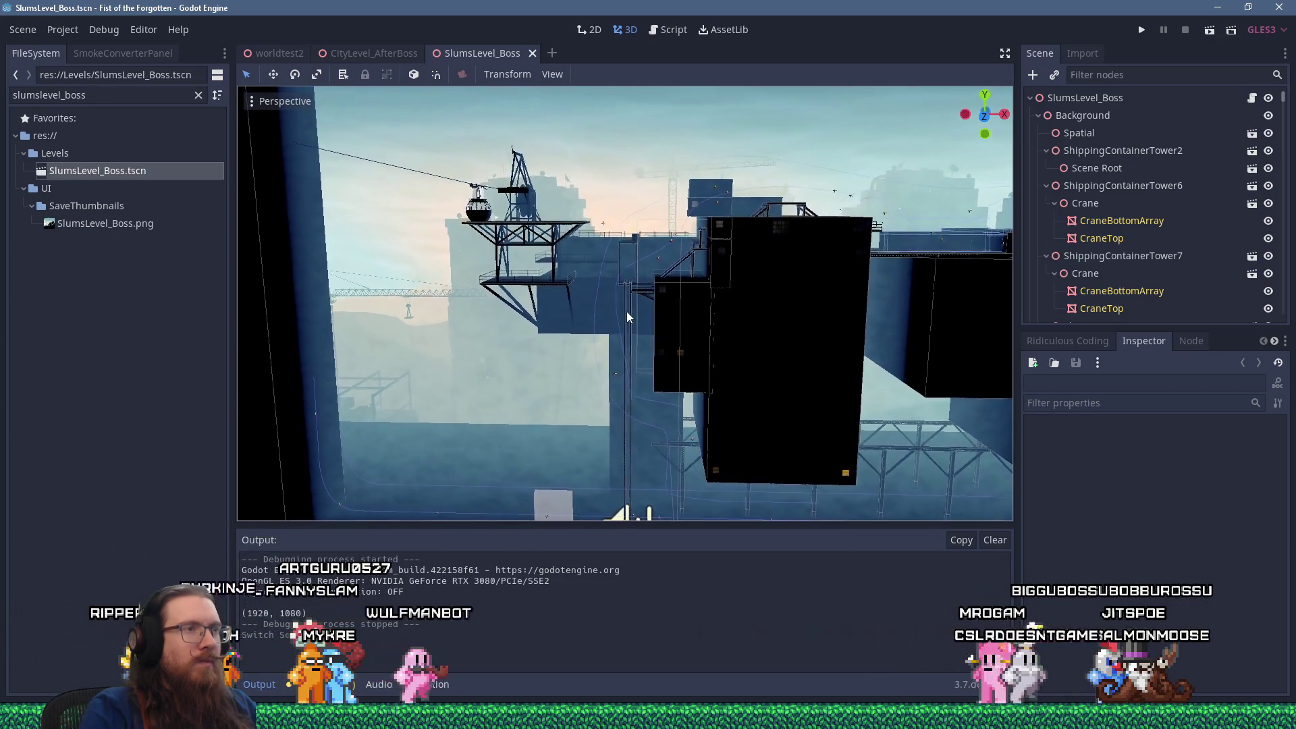
scroll(625, 321, up, 5)
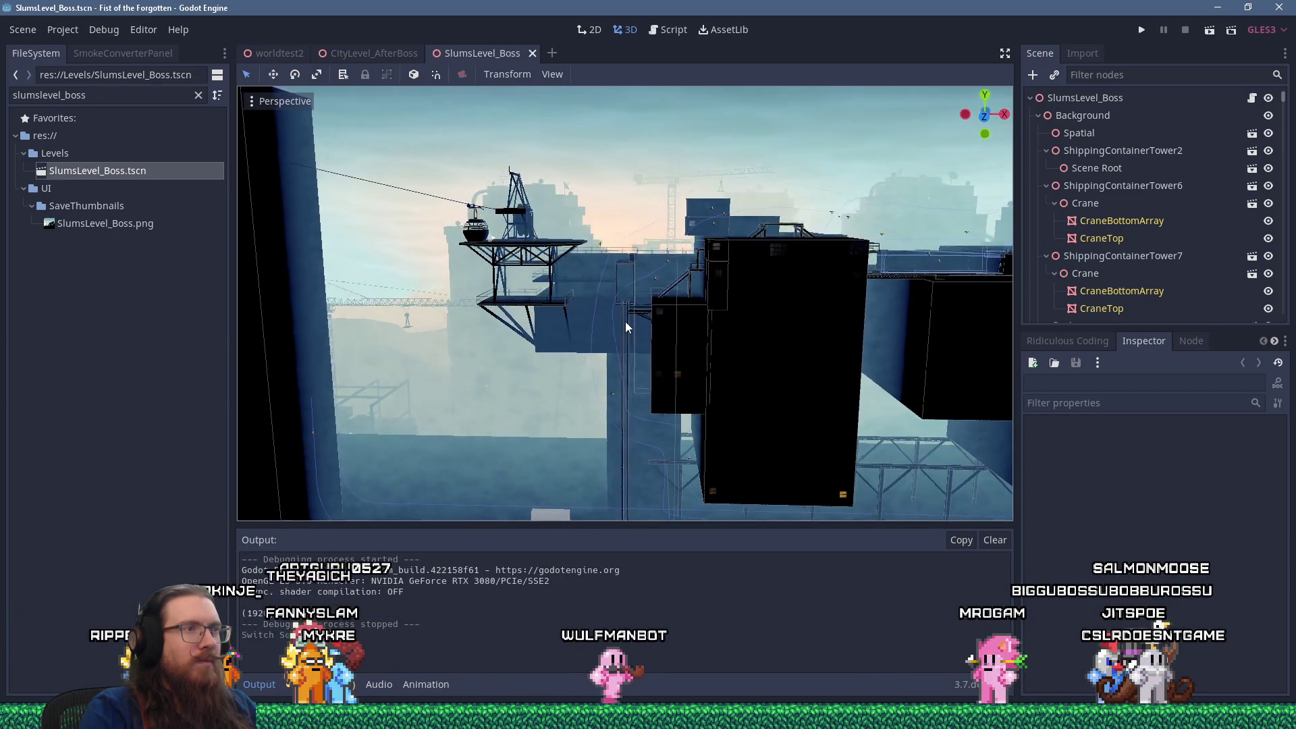
scroll(625, 322, up, 5)
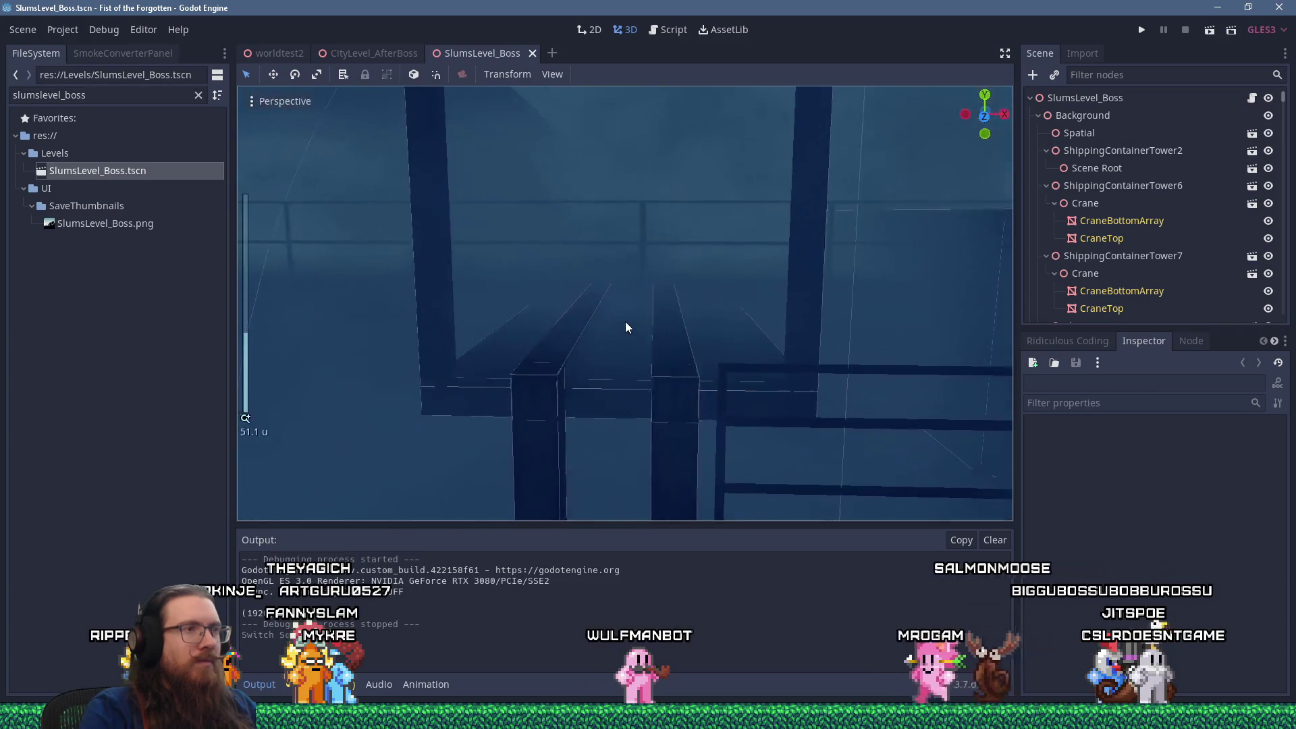
scroll(626, 345, down, 5)
scroll(628, 373, up, 5)
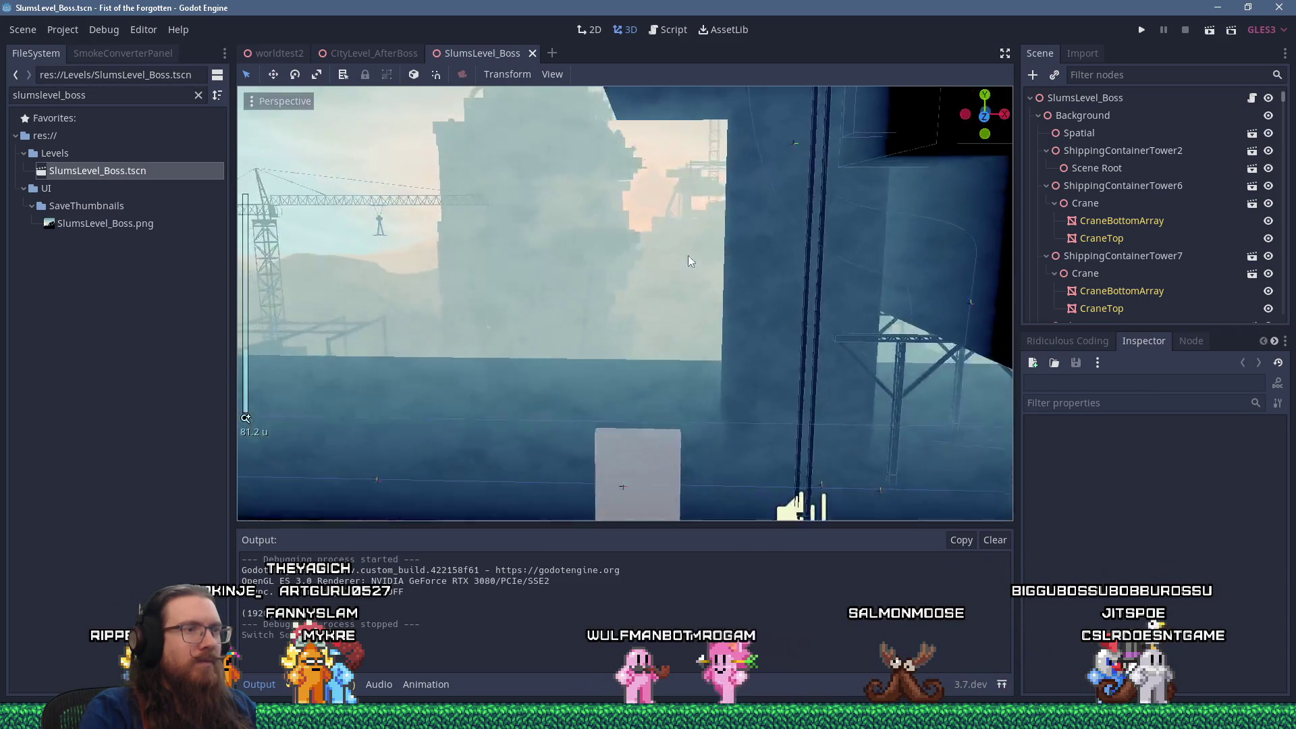
scroll(666, 218, down, 5)
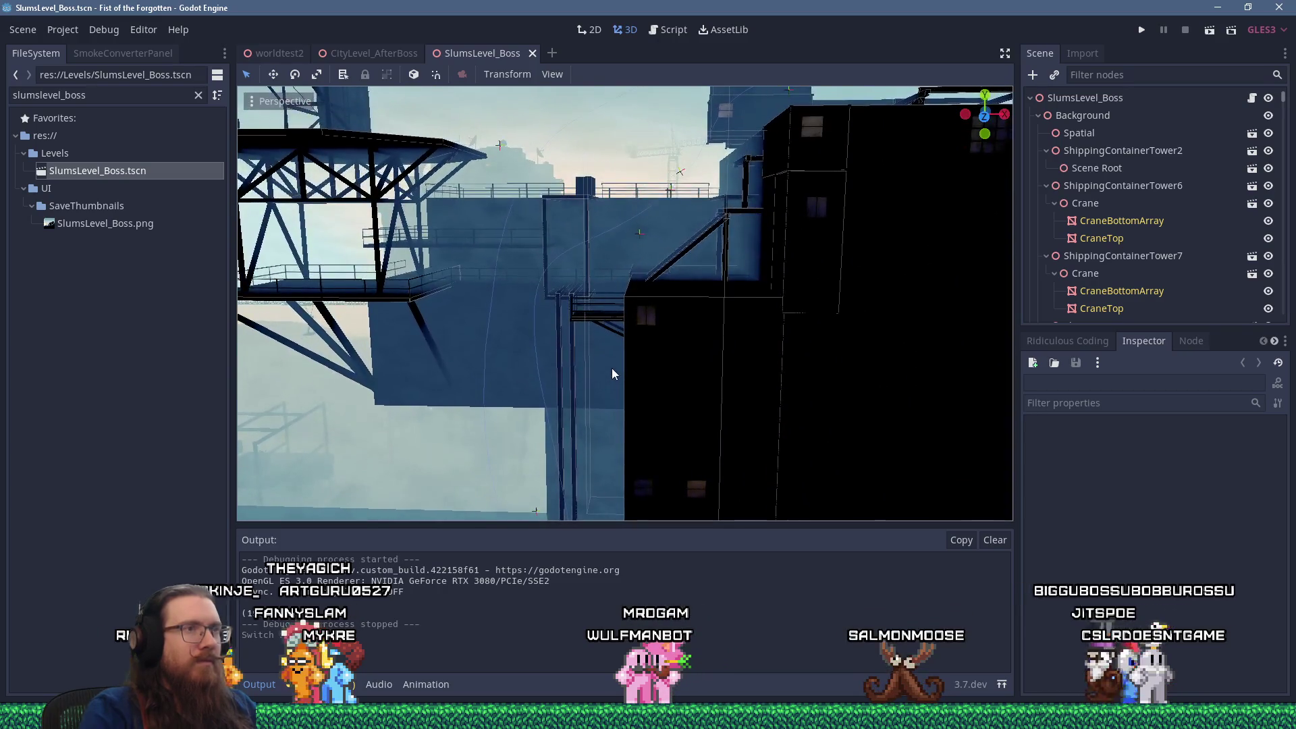
scroll(612, 367, up, 5)
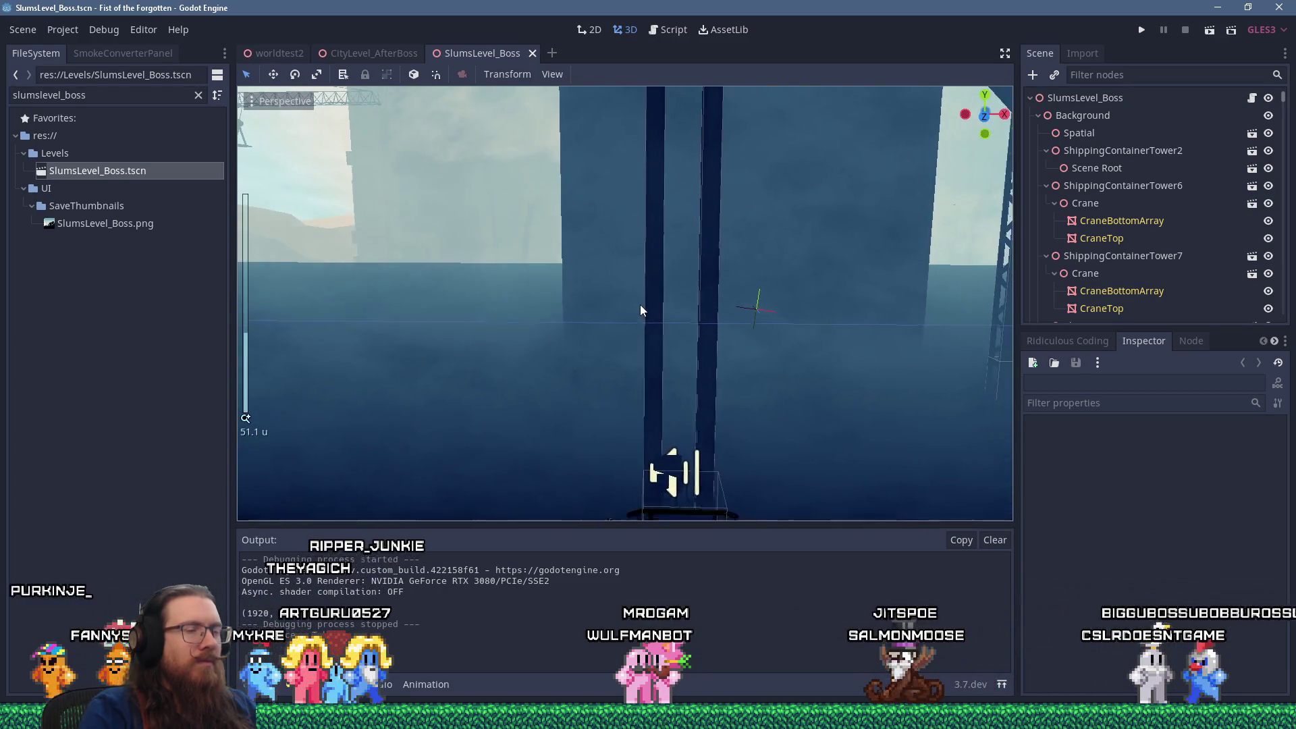
scroll(638, 300, down, 3)
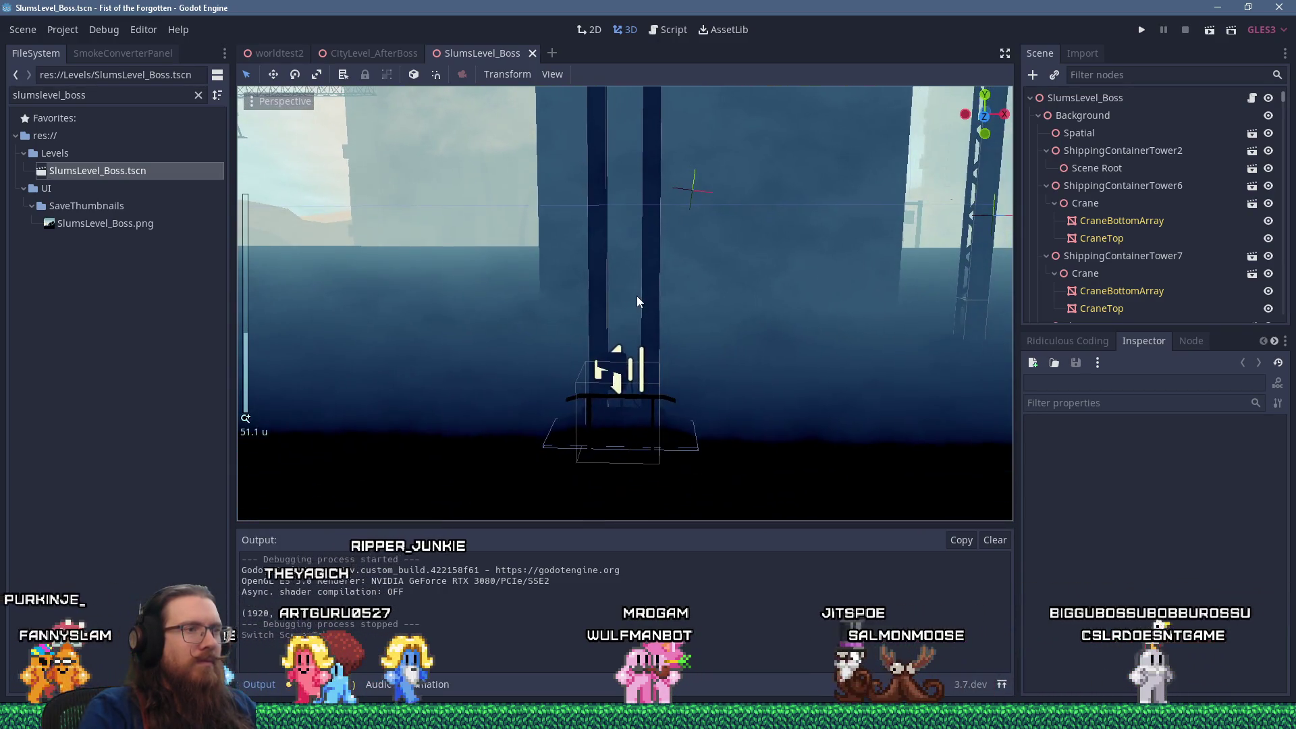
Step: Select the Elevator in the viewport and frame it with F
click(653, 386)
mouse_move(652, 380)
mouse_down()
mouse_move(645, 347)
mouse_move(662, 342)
mouse_move(637, 355)
mouse_move(546, 312)
mouse_move(693, 242)
mouse_up()
scroll(654, 350, up, 3)
scroll(654, 348, down, 3)
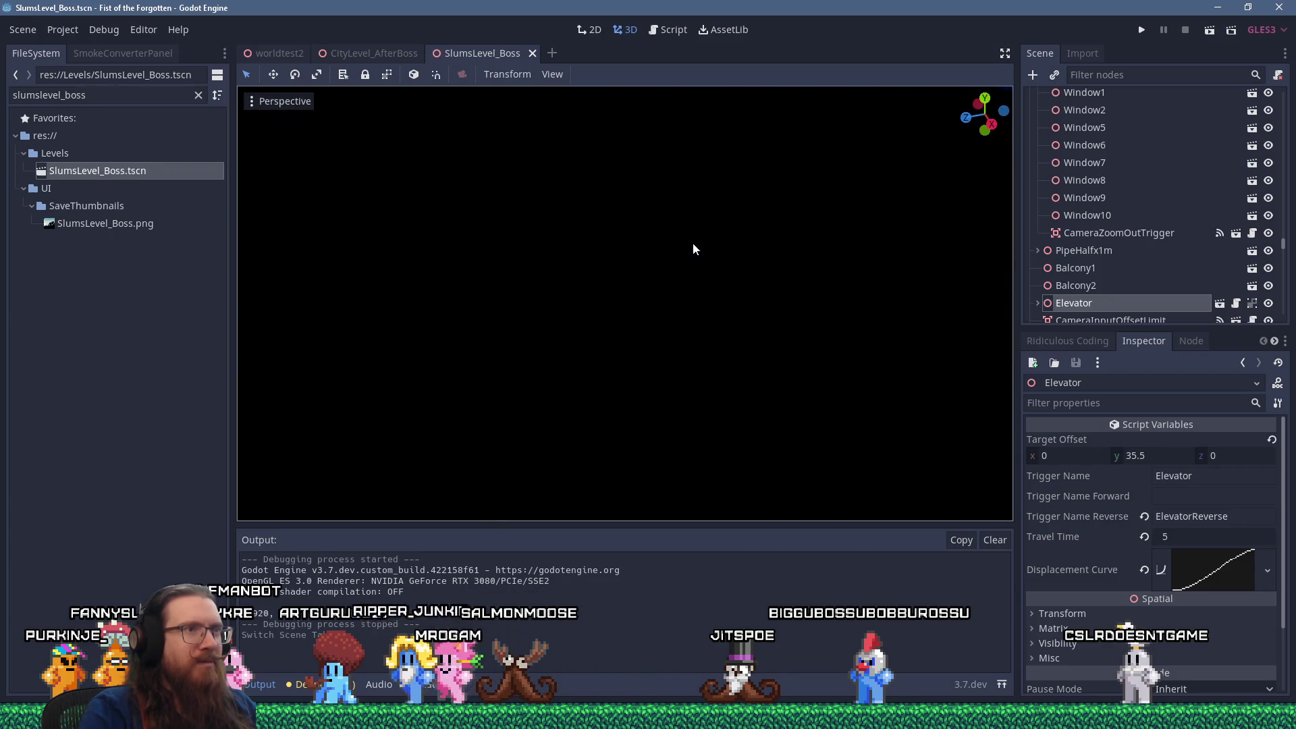
scroll(695, 241, down, 2)
key(f)
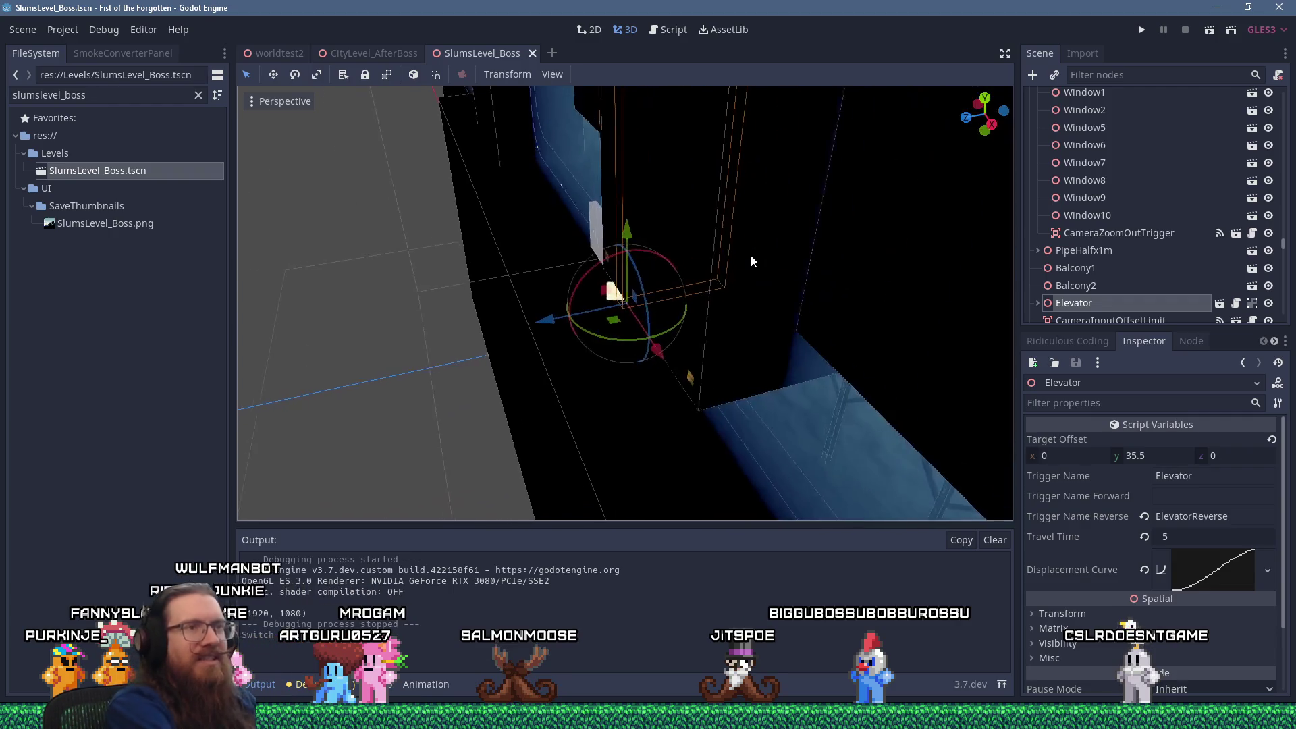
Step: Expand Elevator in the Scene dock to list ElevatorPlatform, ElevatorMesh, sound nodes and InteractiveTrigger
scroll(564, 263, up, 5)
mouse_move(545, 270)
mouse_down()
mouse_move(606, 286)
mouse_move(600, 297)
mouse_move(692, 281)
mouse_move(653, 247)
mouse_move(679, 257)
mouse_up()
scroll(654, 247, up, 2)
scroll(688, 252, up, 7)
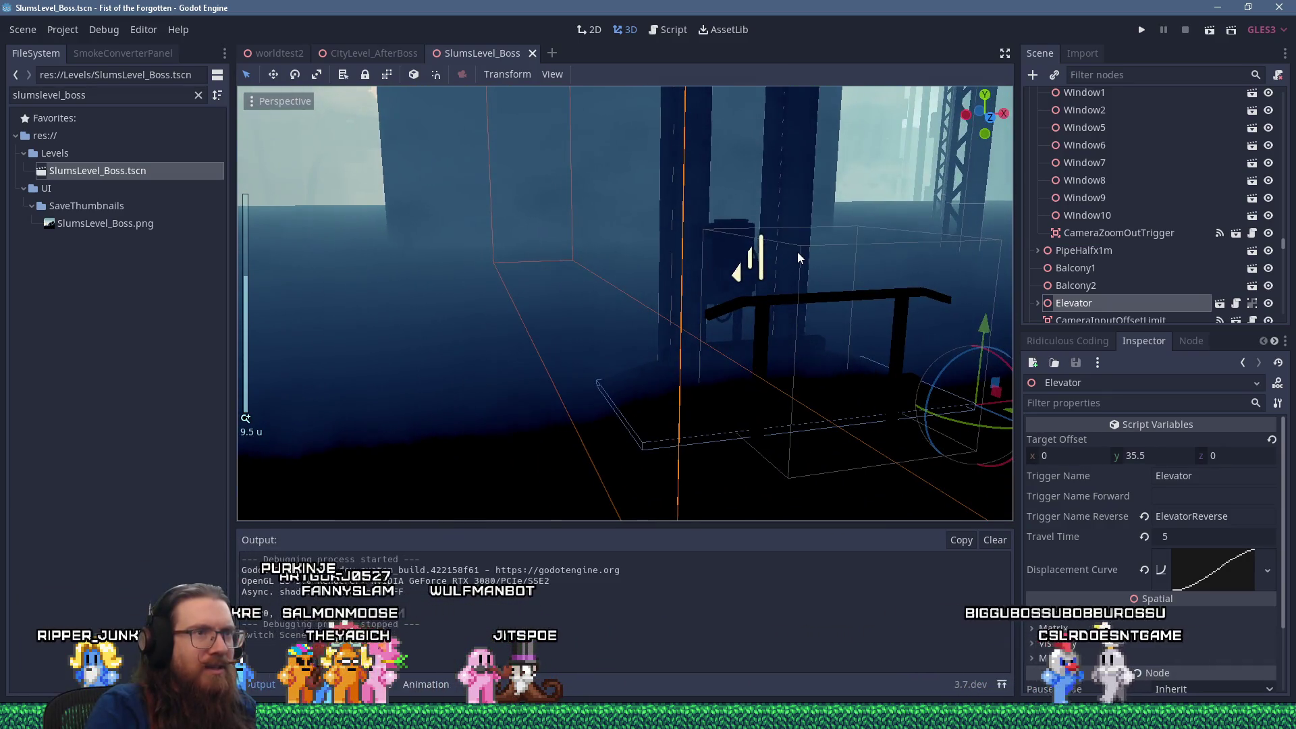
click(1039, 300)
scroll(1037, 299, down, 3)
scroll(1037, 298, down, 3)
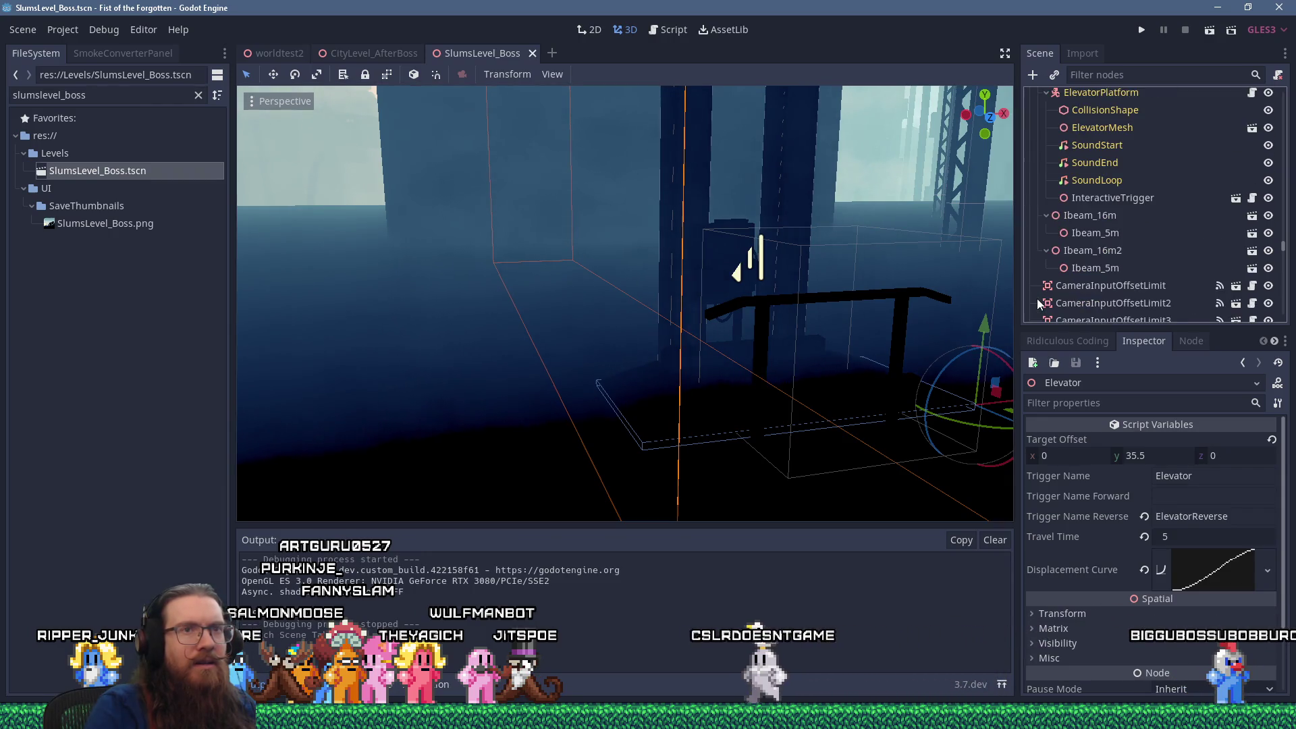
Step: Frame the InteractiveTrigger box, then open Elevator.tscn in its own editor tab
click(1117, 195)
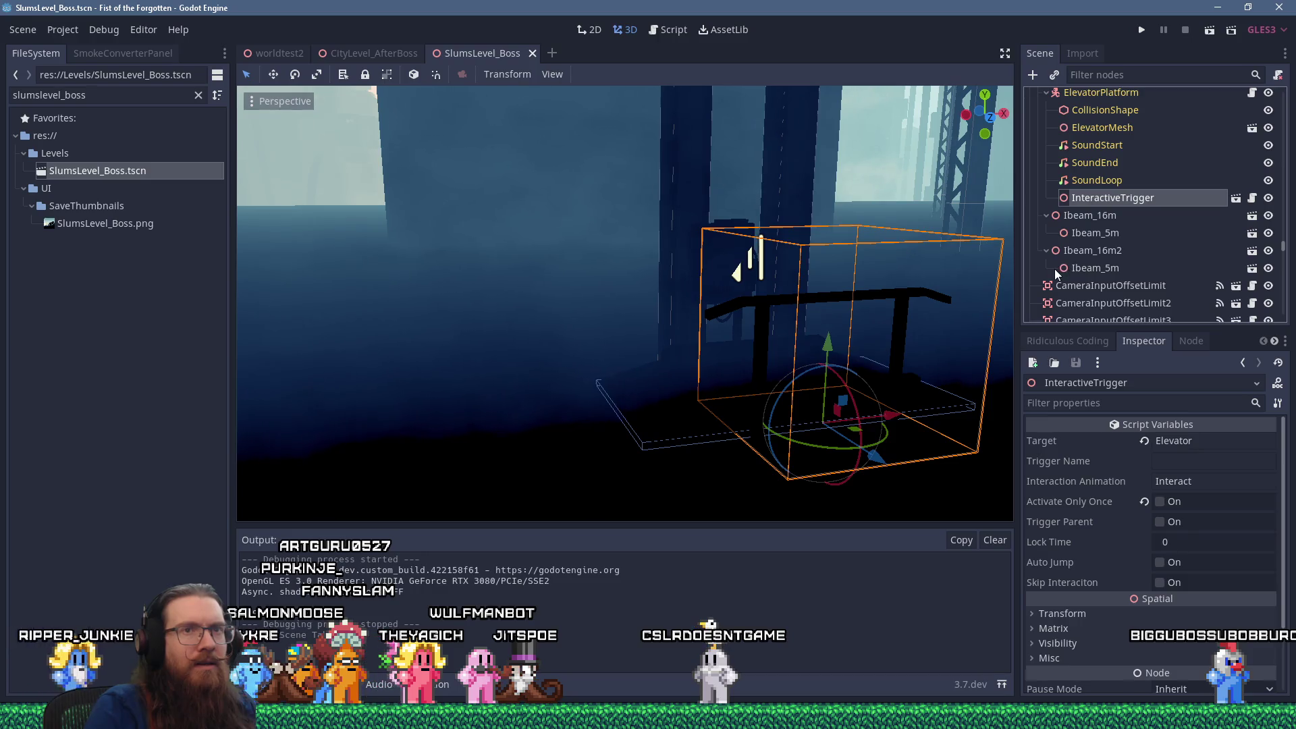
key(f)
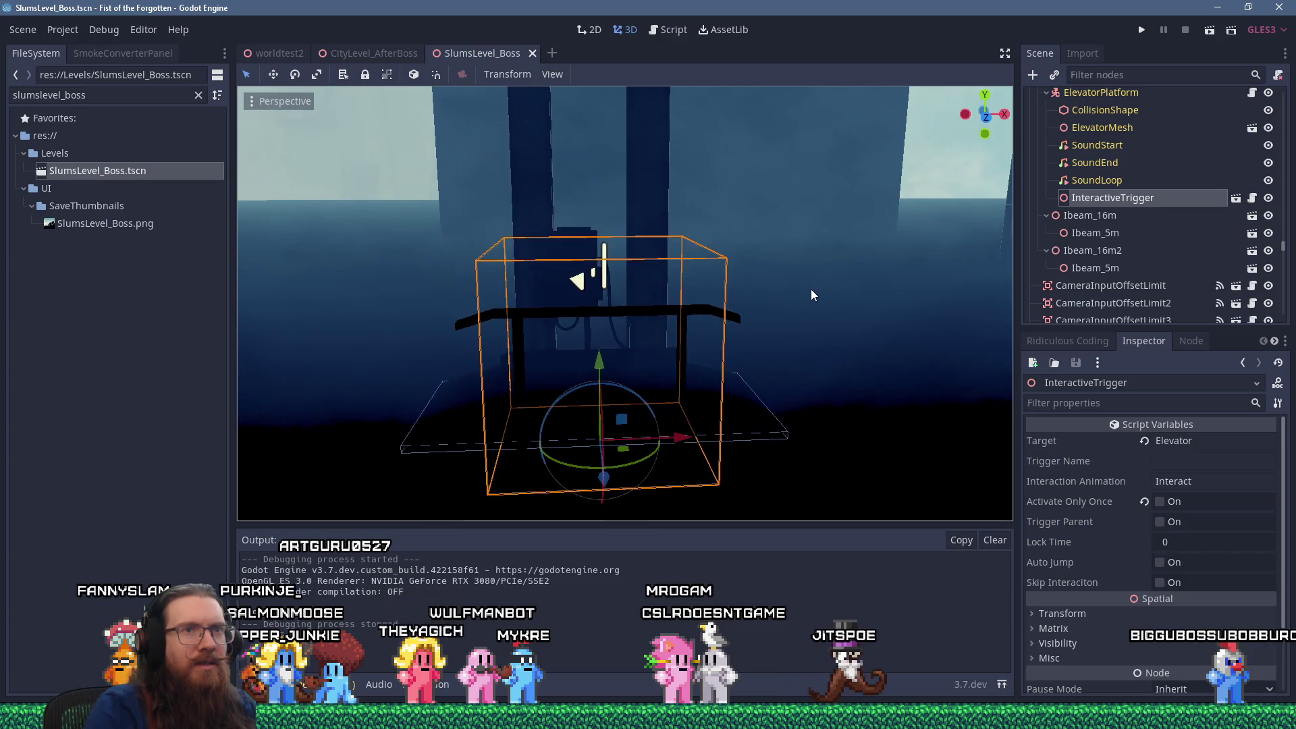
scroll(1117, 216, up, 2)
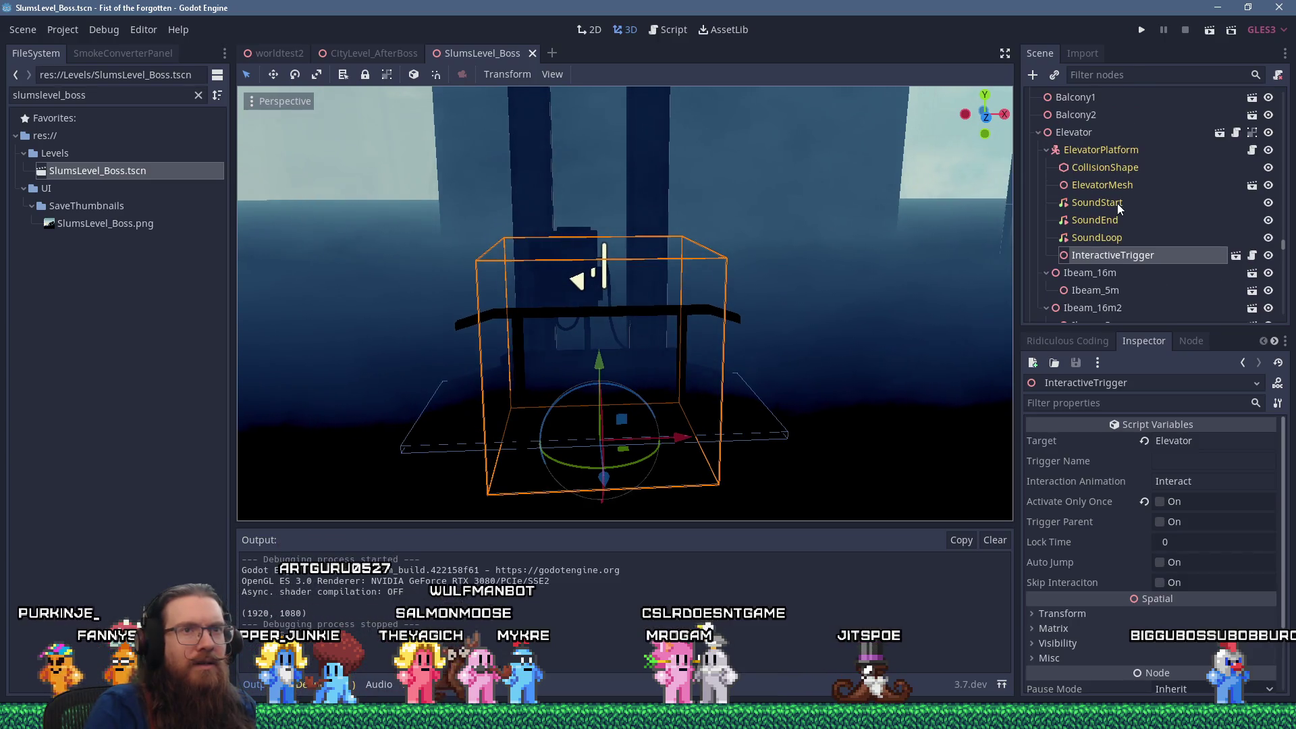
click(1093, 135)
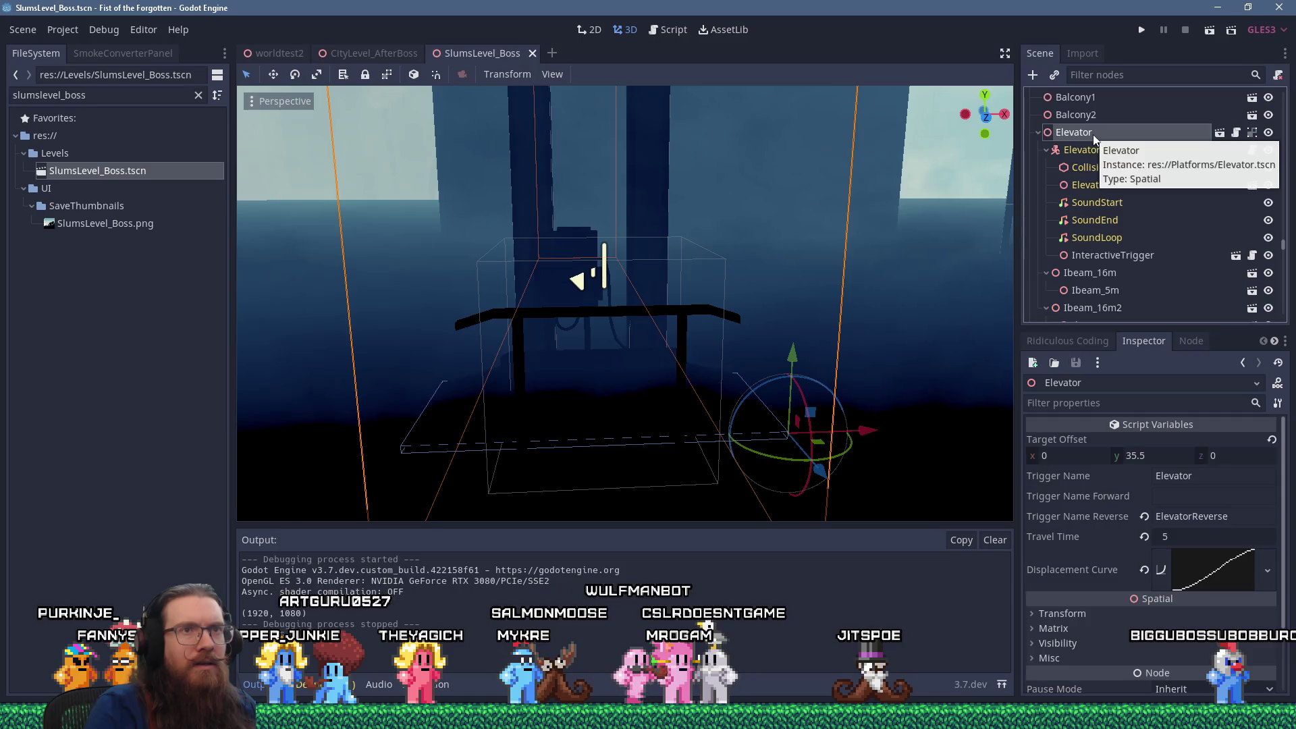
click(1249, 133)
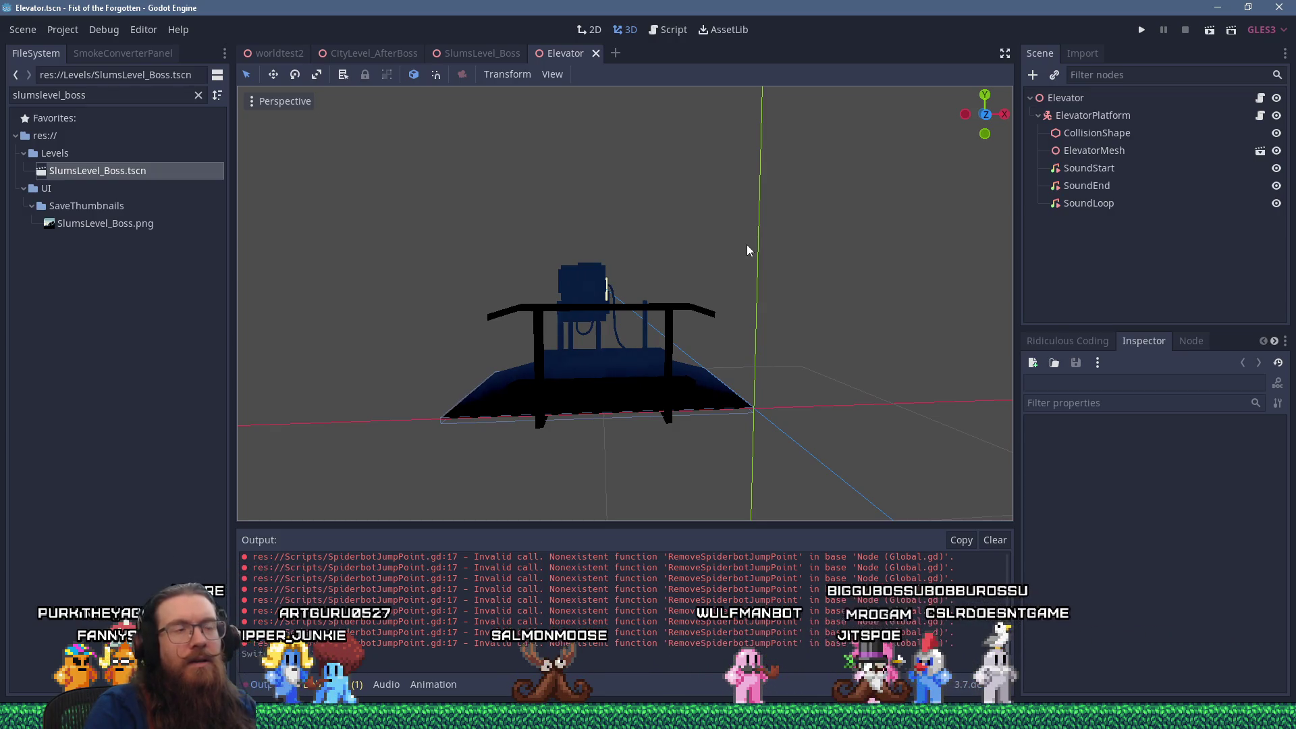
Step: Close the Elevator tab and open the InteractiveTrigger.gd script in the script editor
middle_click(573, 54)
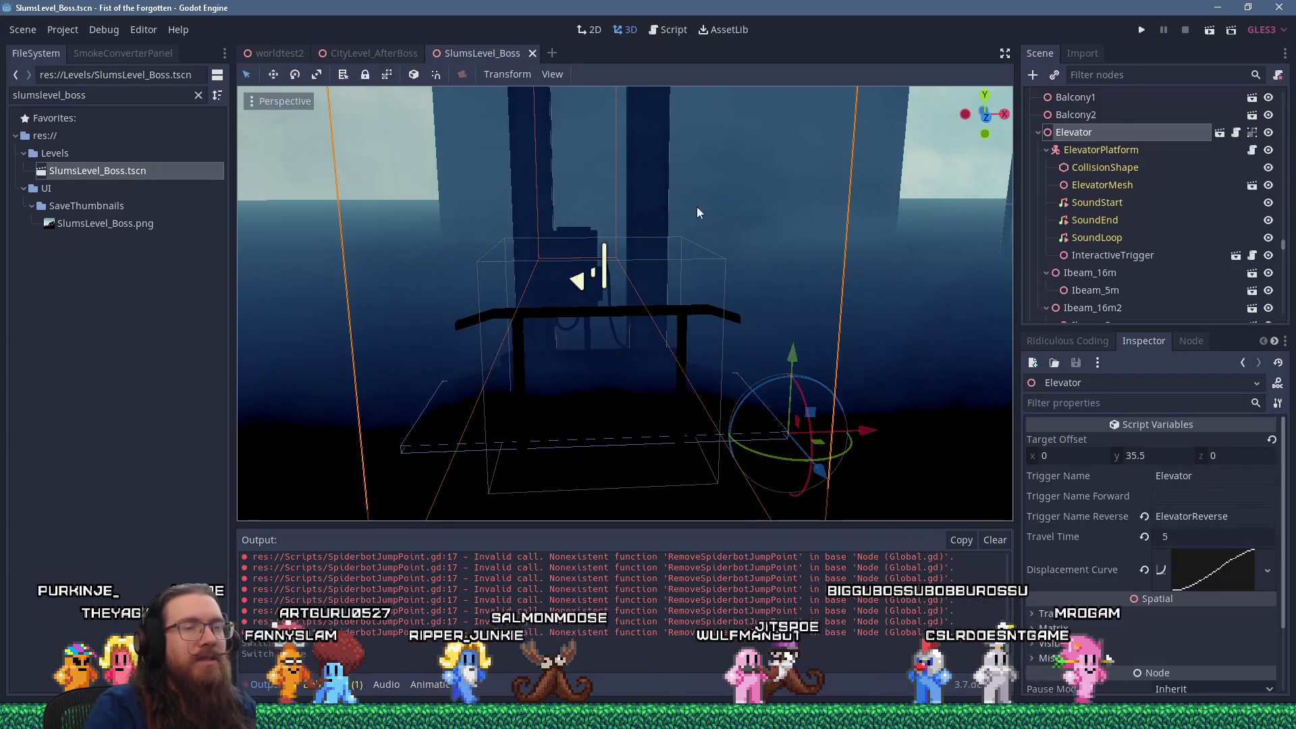
click(1113, 255)
key(ctrl+F3)
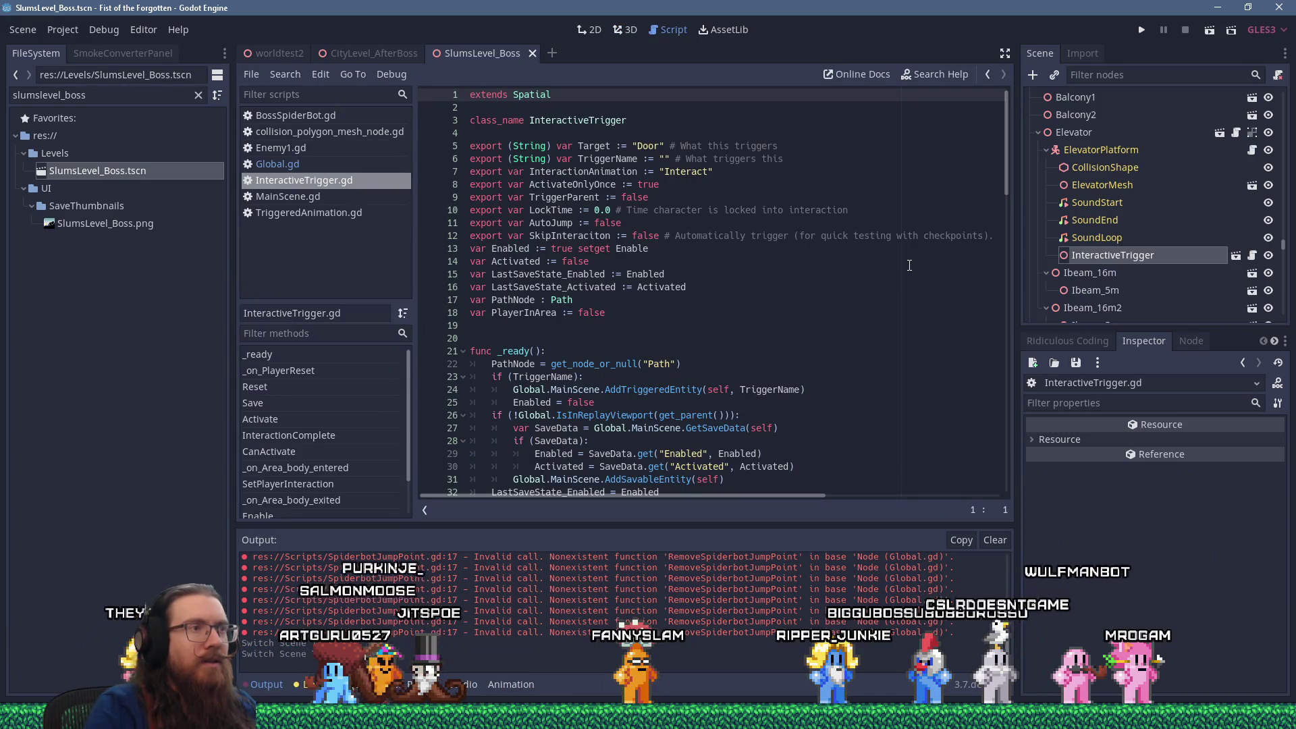
scroll(909, 265, down, 3)
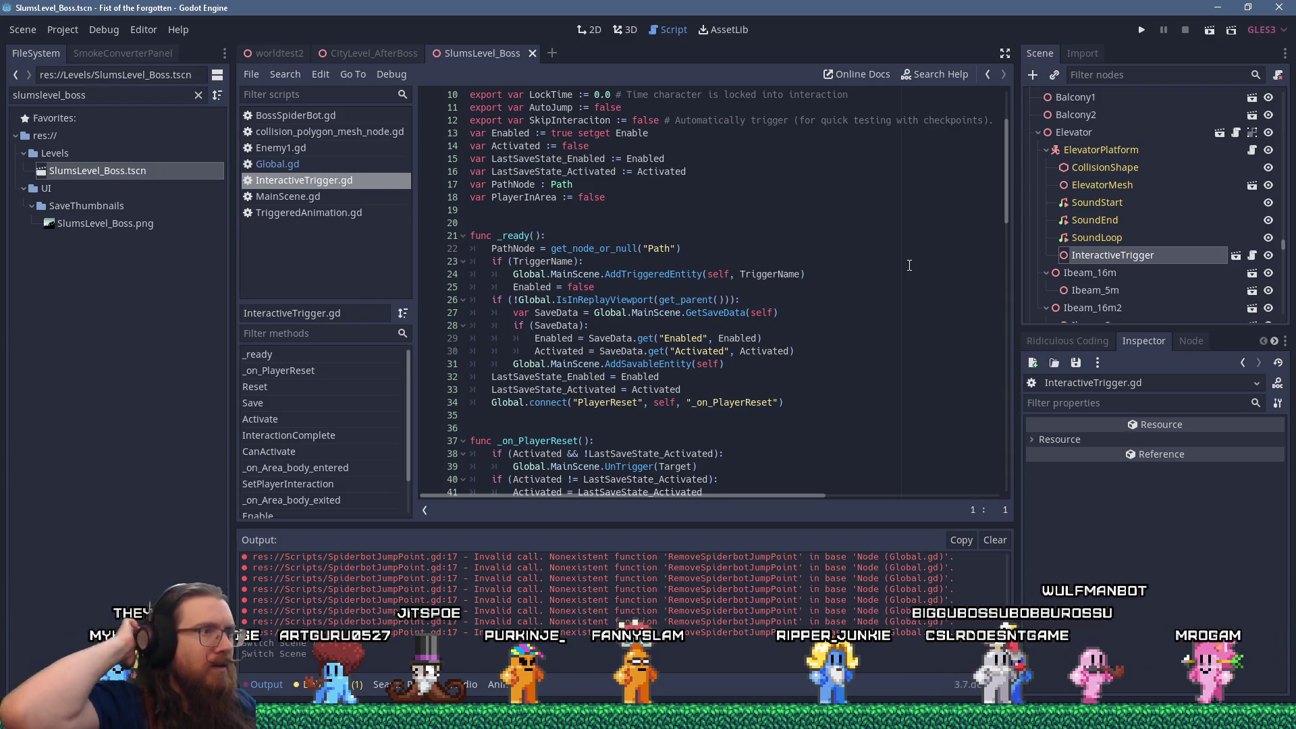
scroll(851, 269, down, 10)
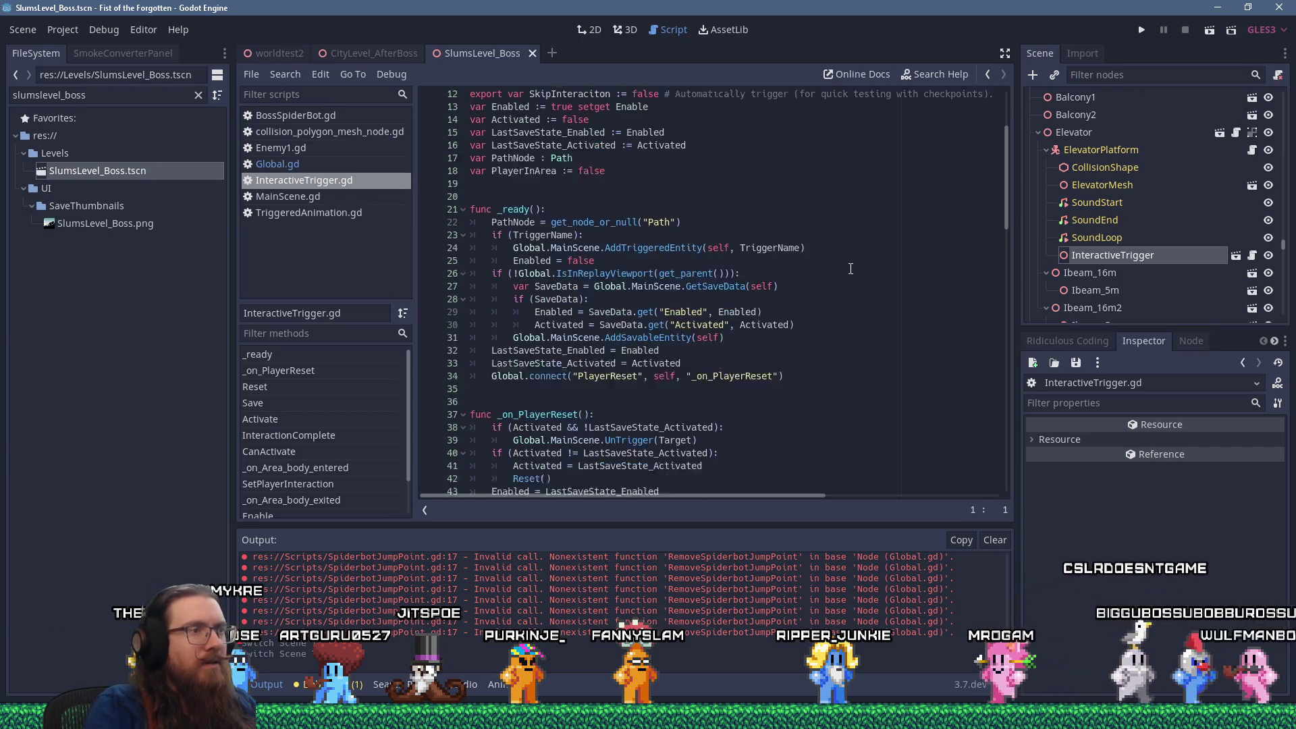
scroll(850, 269, up, 11)
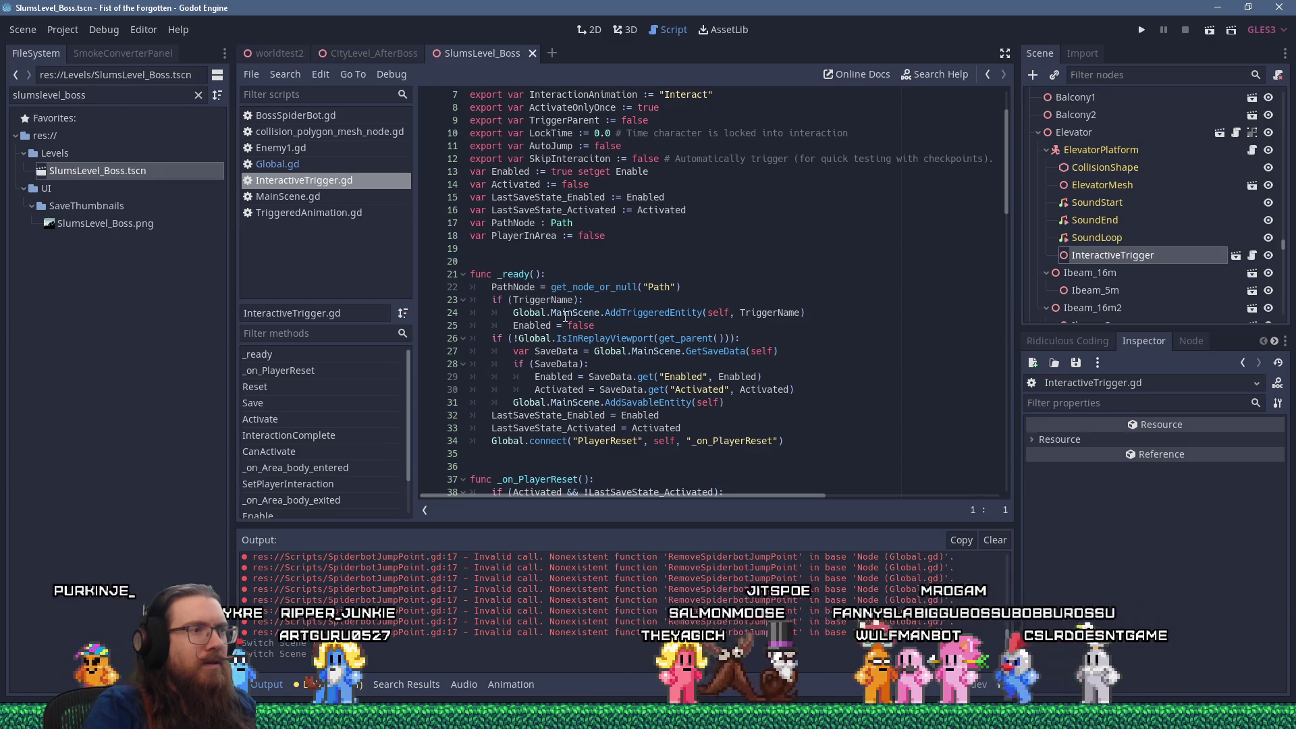
scroll(564, 318, up, 2)
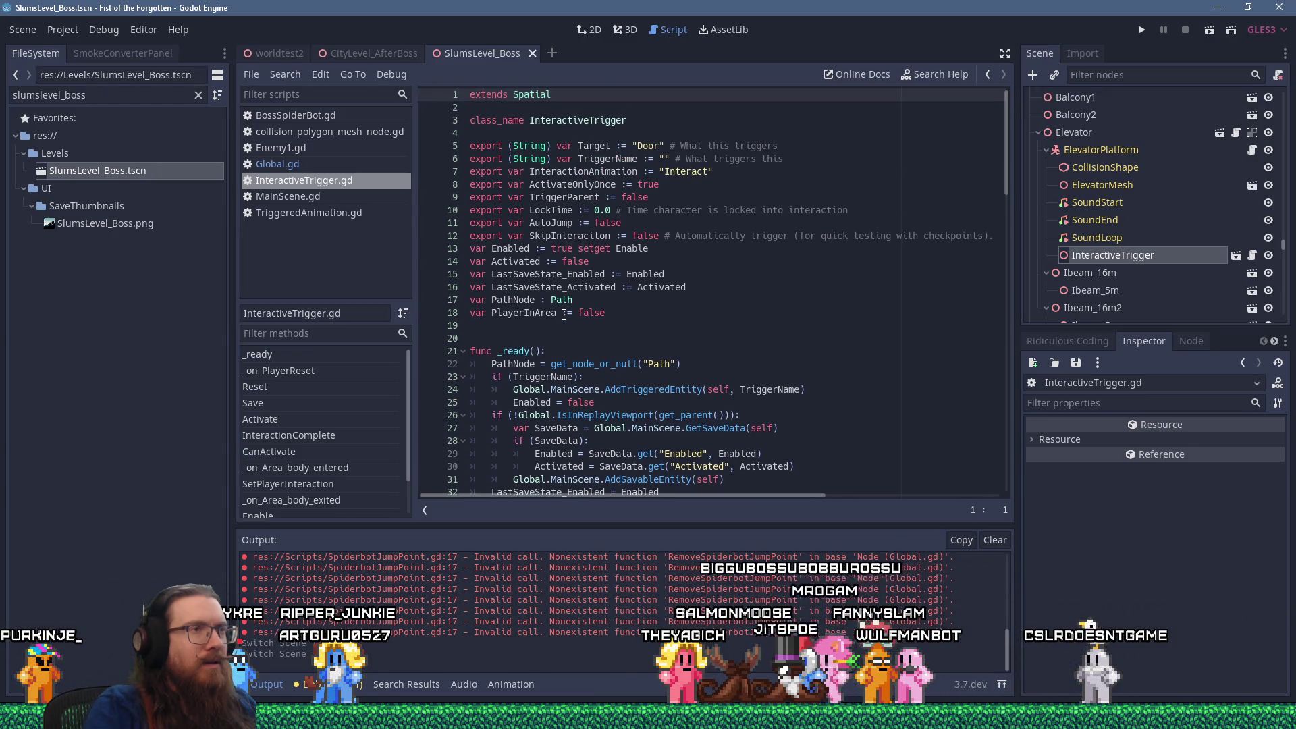
scroll(565, 315, down, 3)
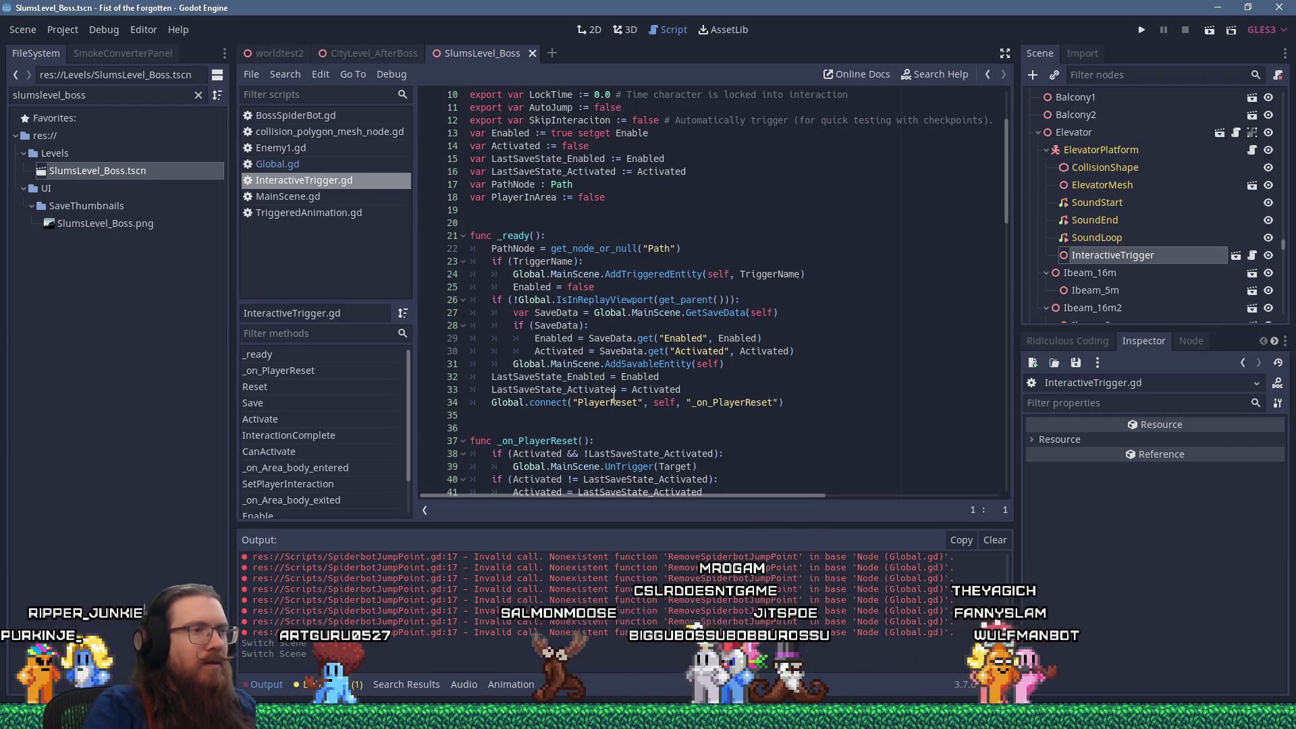
scroll(608, 392, down, 5)
scroll(614, 395, down, 2)
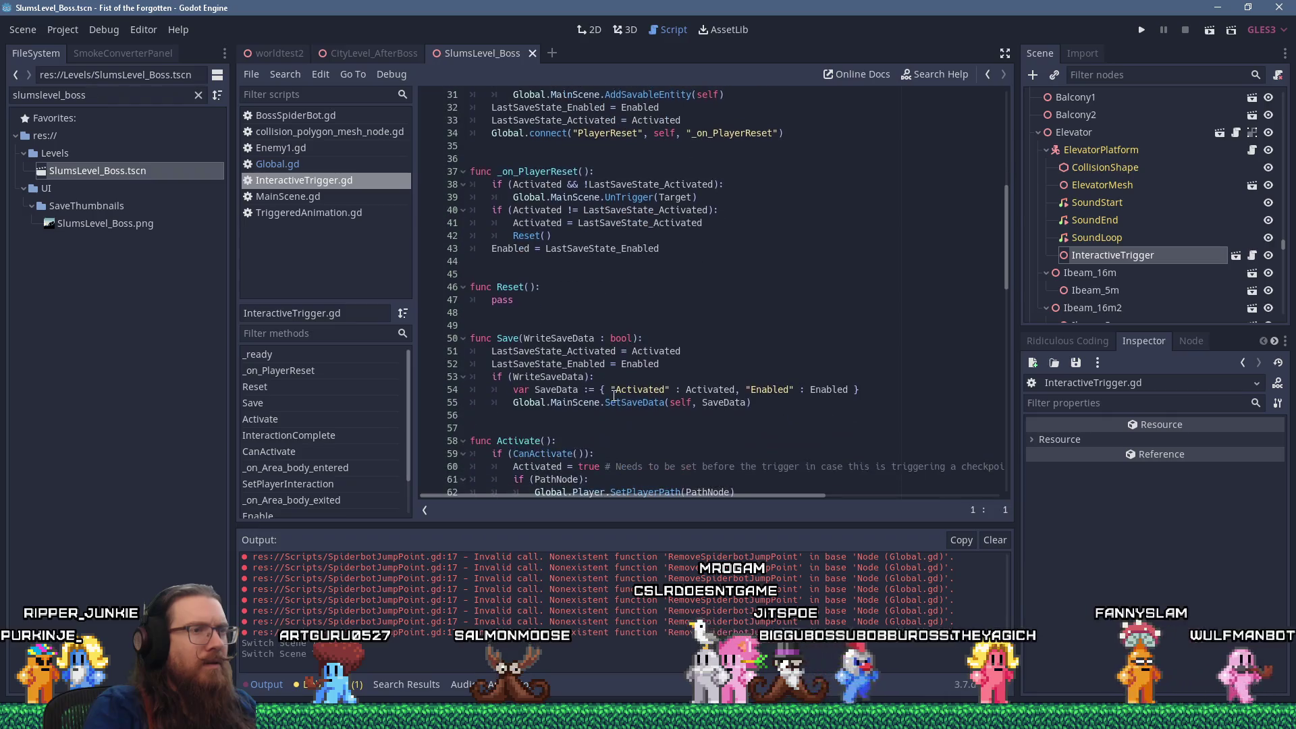
scroll(614, 395, down, 2)
scroll(613, 395, down, 3)
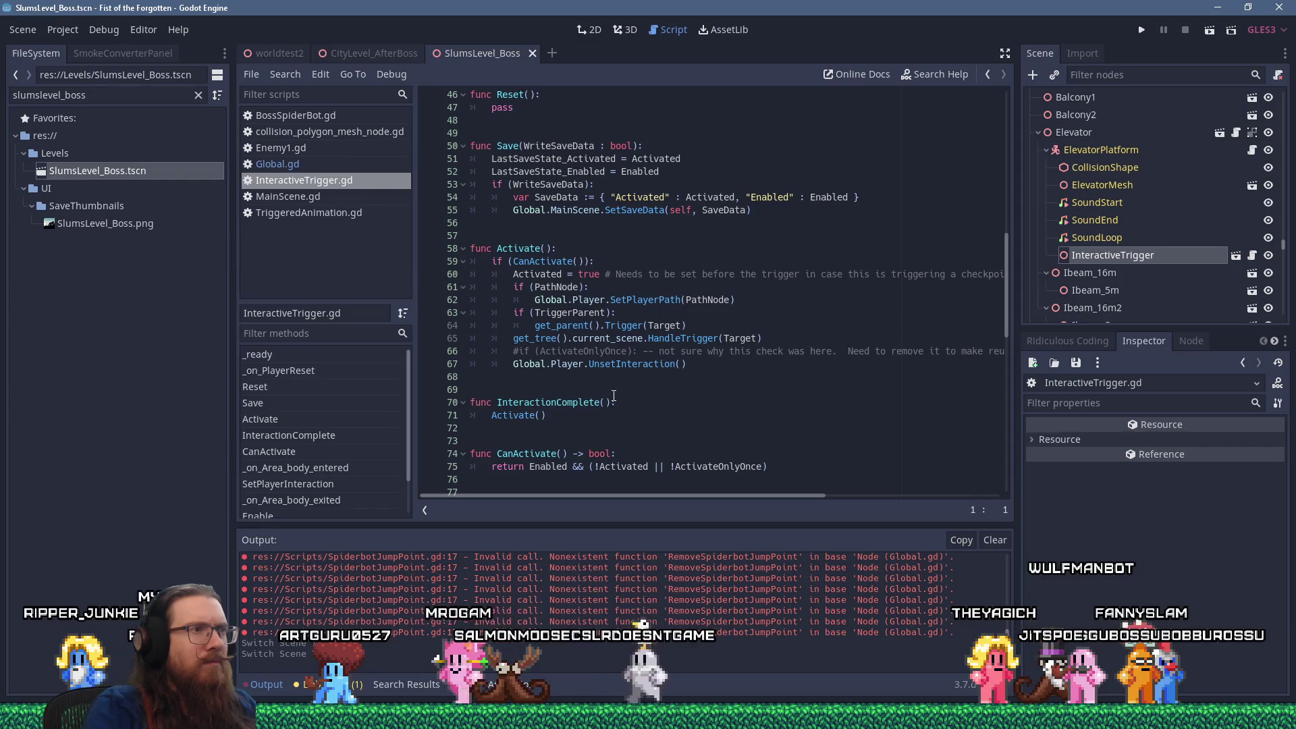
scroll(613, 395, up, 15)
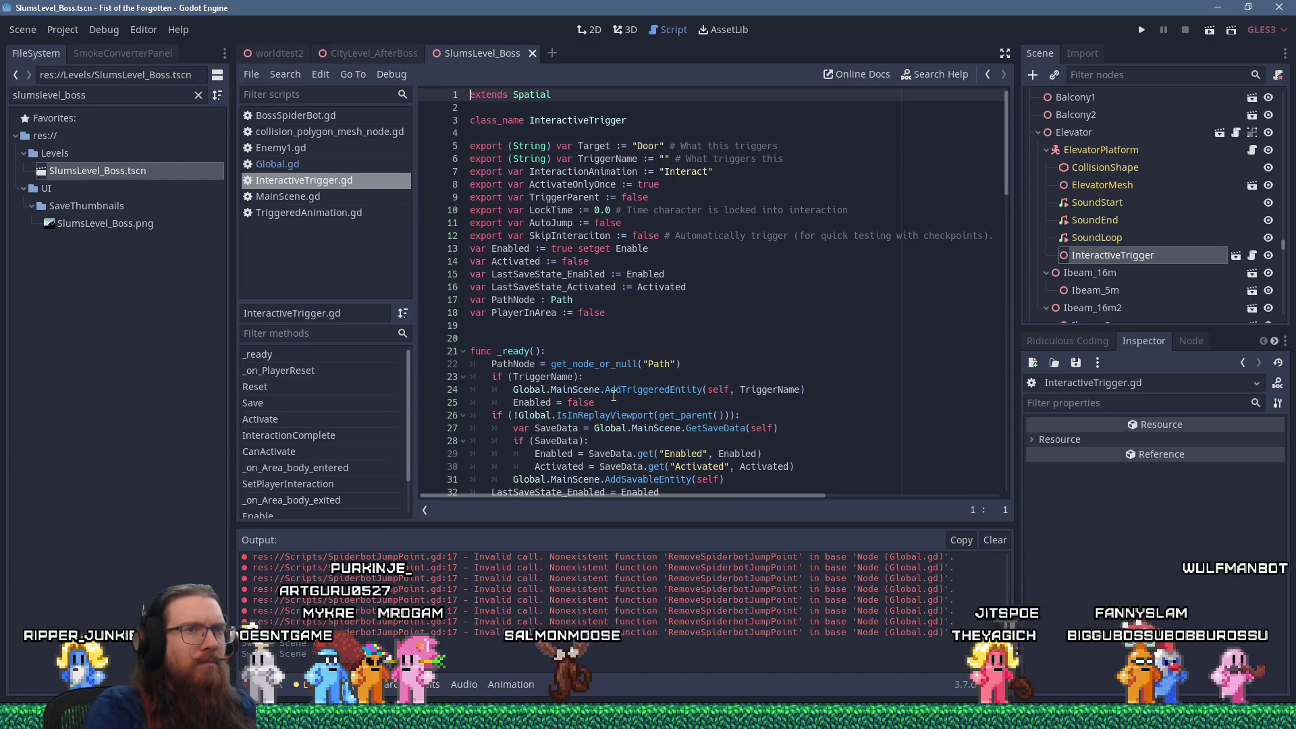
scroll(1103, 278, down, 1)
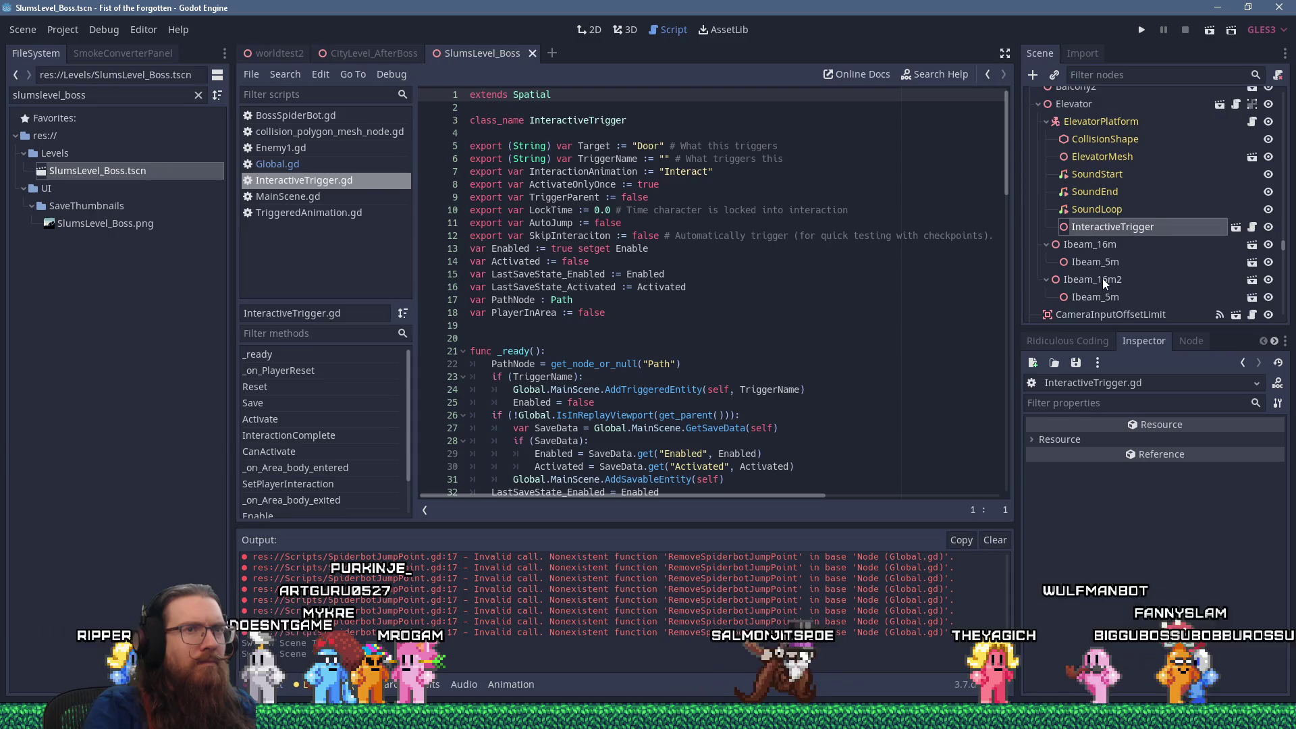
scroll(1103, 279, up, 2)
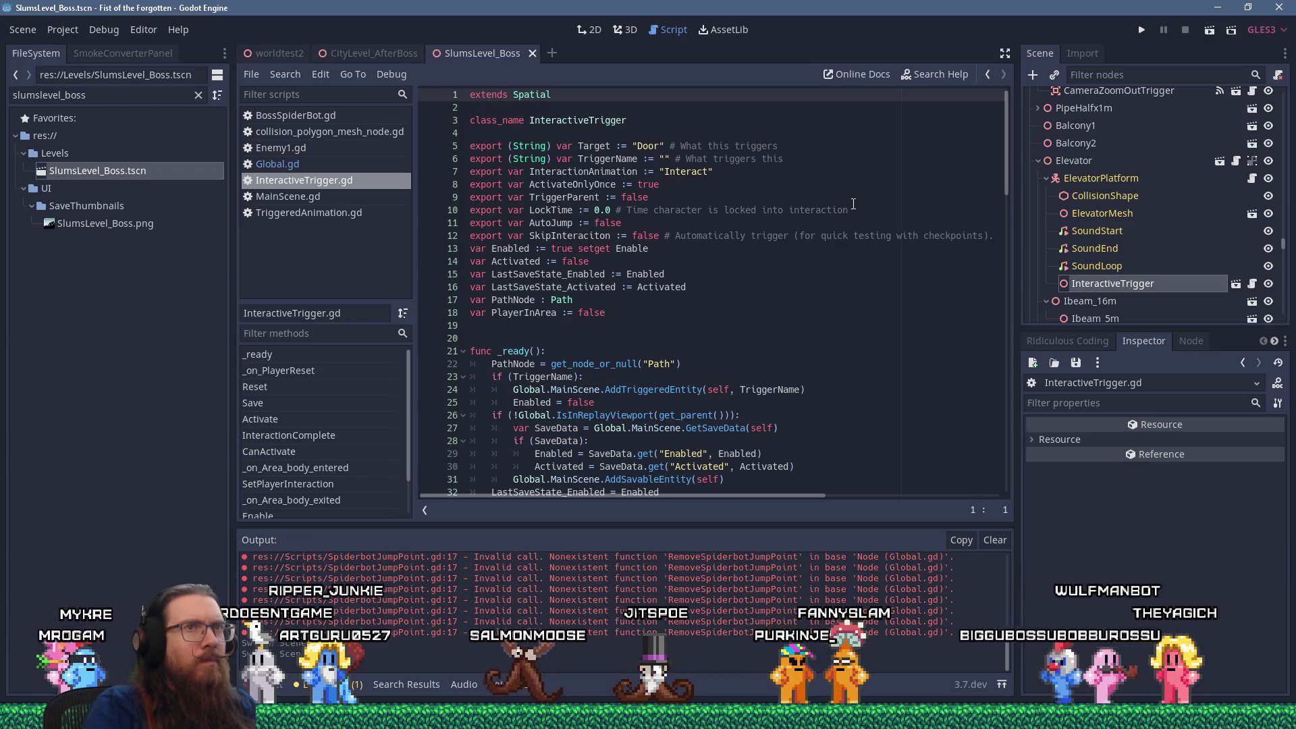
Step: Return to the 3D level view and select Platform_1x1_Box13, looking around the cranes
click(619, 30)
scroll(667, 185, down, 20)
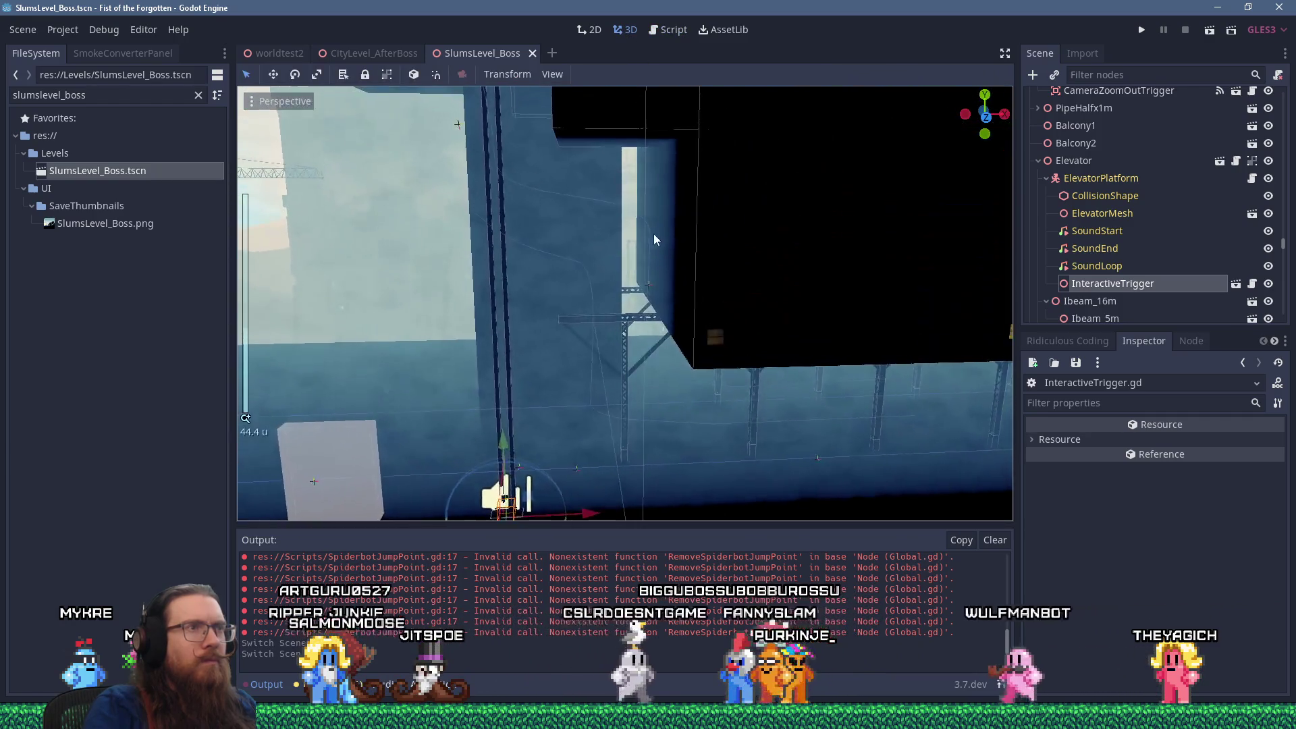
mouse_move(643, 250)
mouse_down()
mouse_move(598, 205)
mouse_move(475, 215)
mouse_move(655, 233)
mouse_up()
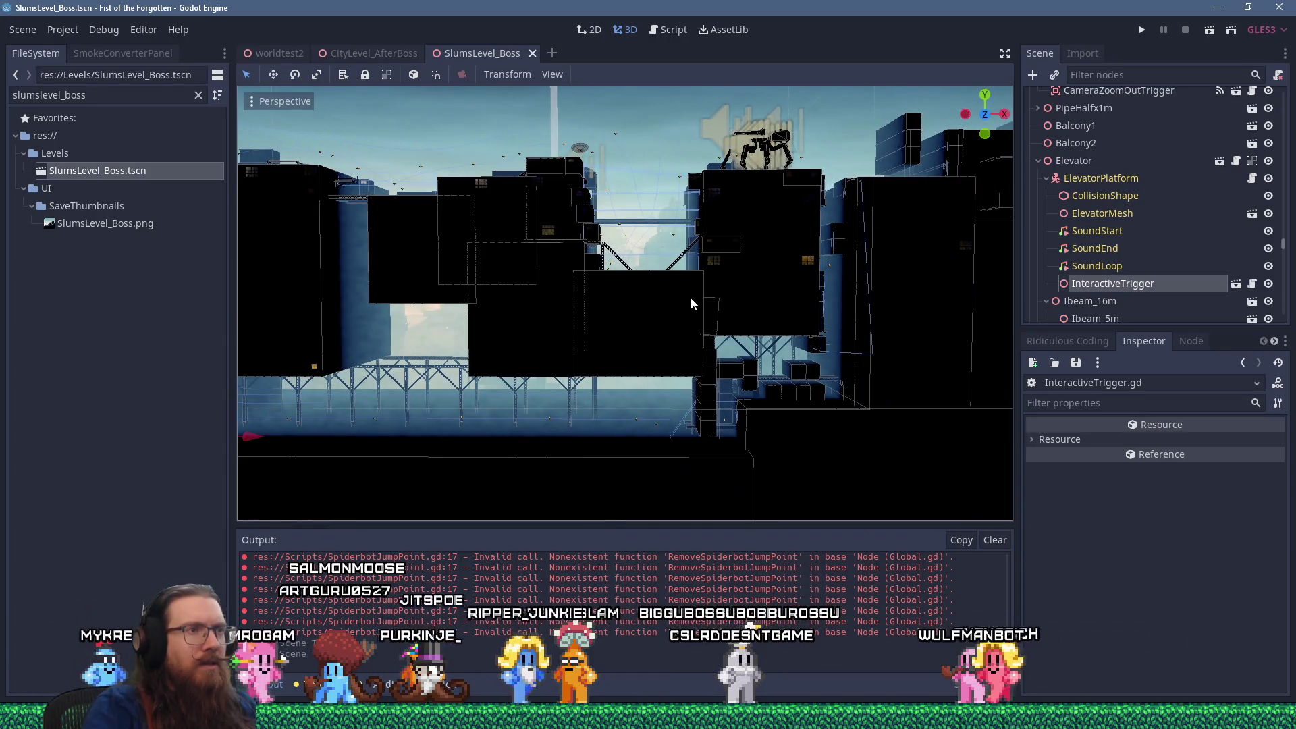
click(691, 297)
mouse_move(483, 305)
mouse_down()
mouse_move(667, 282)
mouse_move(656, 293)
mouse_up()
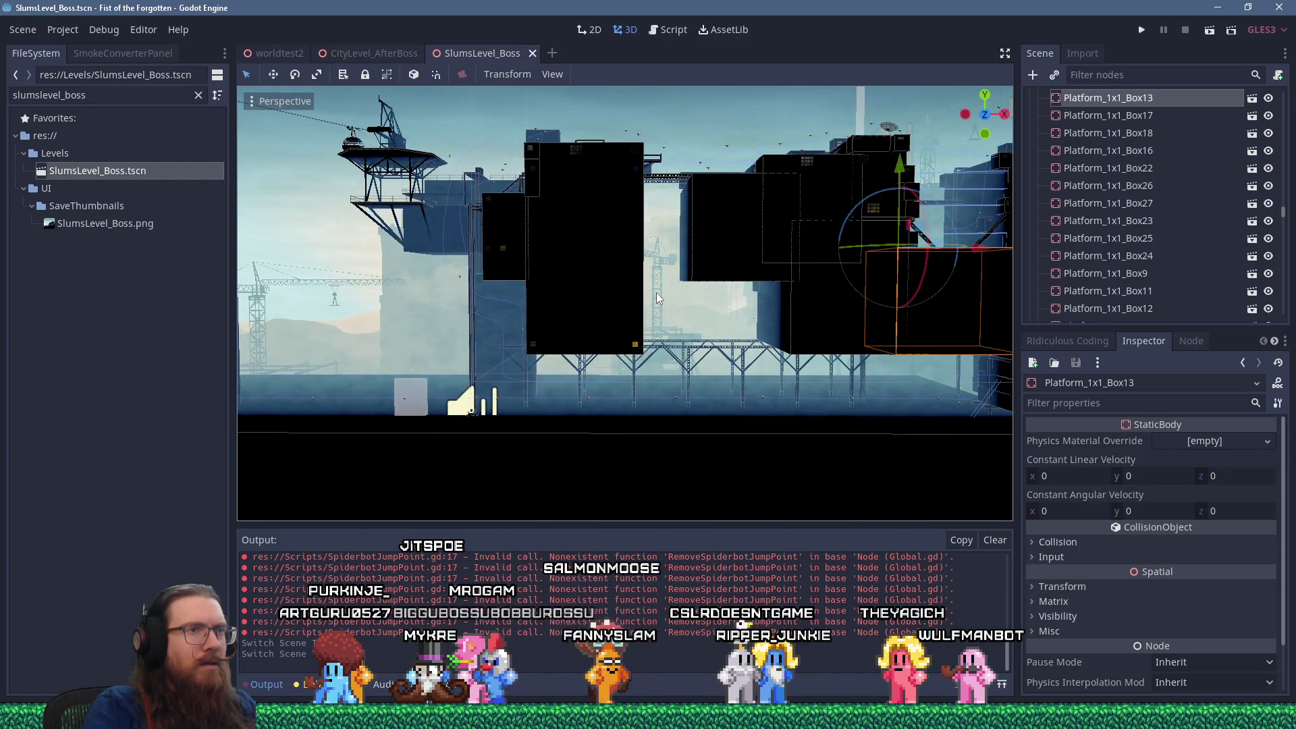
mouse_move(656, 293)
mouse_down()
mouse_move(719, 273)
mouse_move(724, 295)
mouse_move(833, 304)
mouse_move(693, 286)
mouse_up()
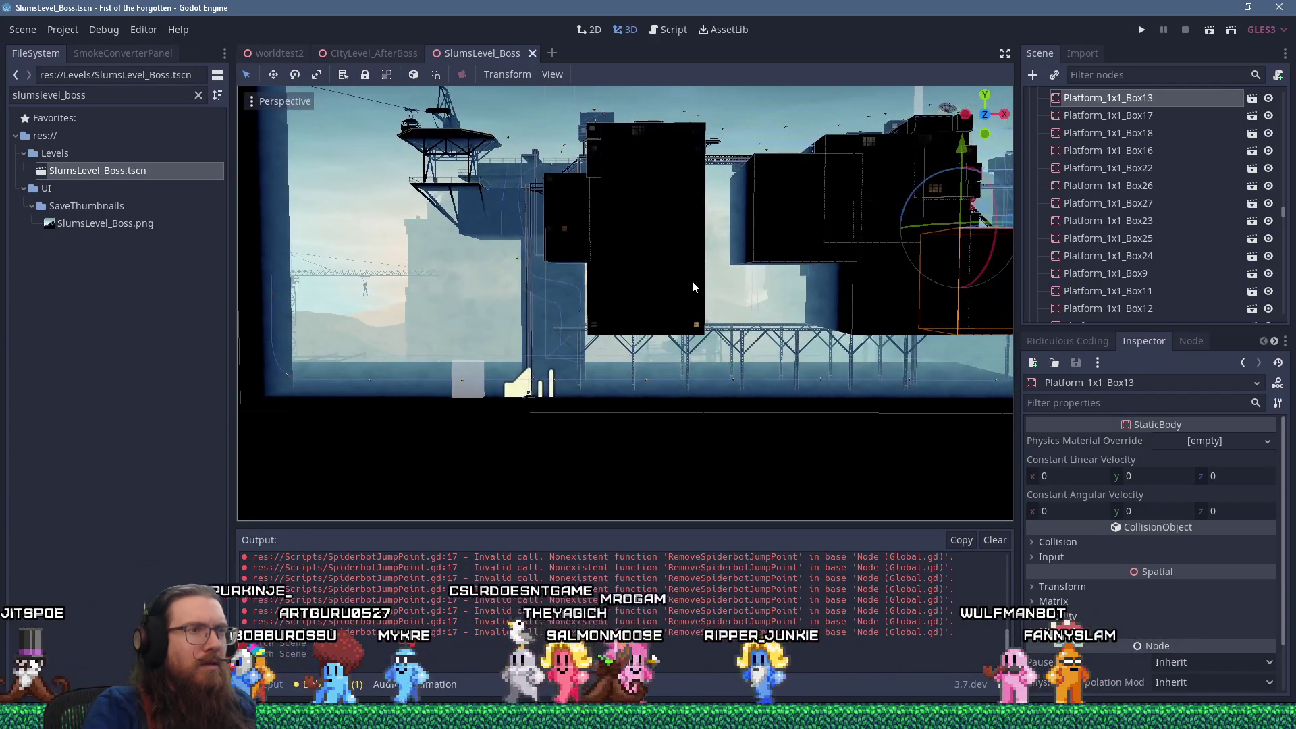
scroll(692, 281, up, 5)
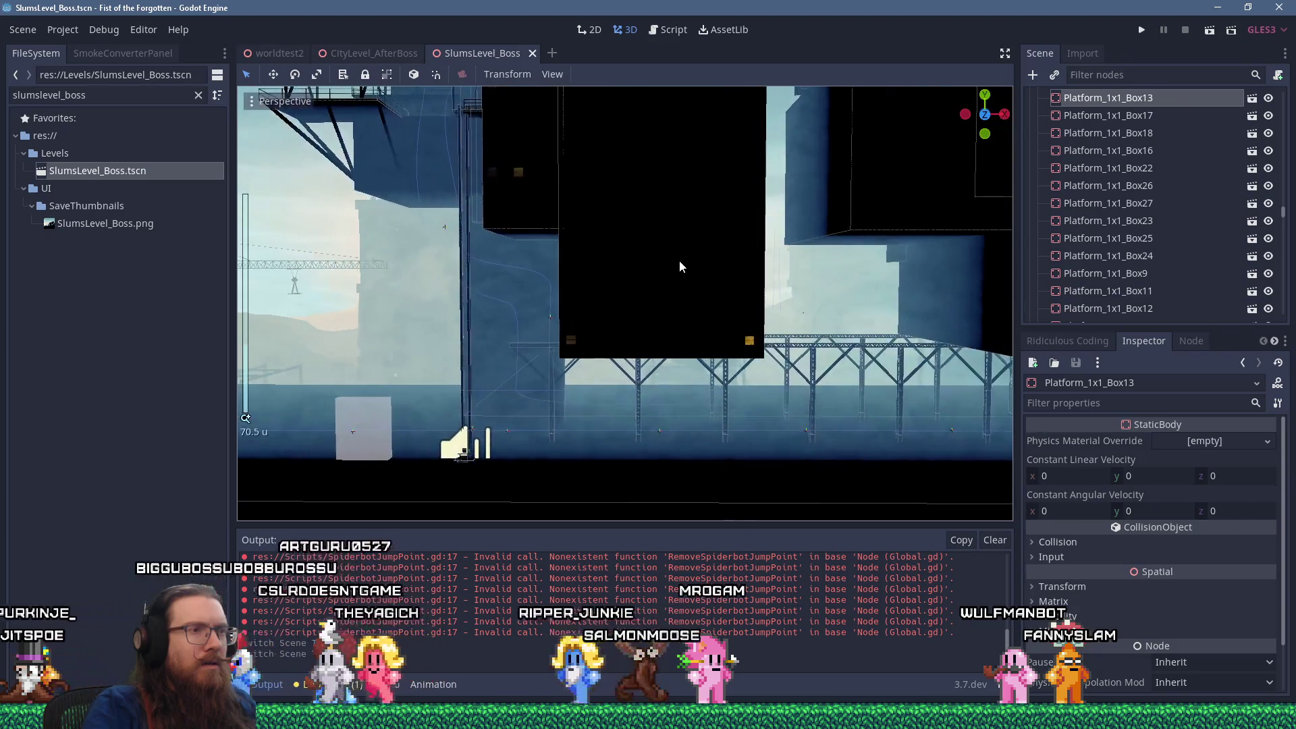
mouse_move(743, 289)
mouse_down()
mouse_move(906, 275)
mouse_move(1003, 284)
mouse_move(744, 296)
mouse_move(678, 277)
mouse_move(670, 312)
mouse_move(591, 293)
mouse_move(730, 296)
mouse_move(707, 285)
mouse_move(755, 281)
mouse_move(756, 269)
mouse_up()
scroll(743, 291, down, 5)
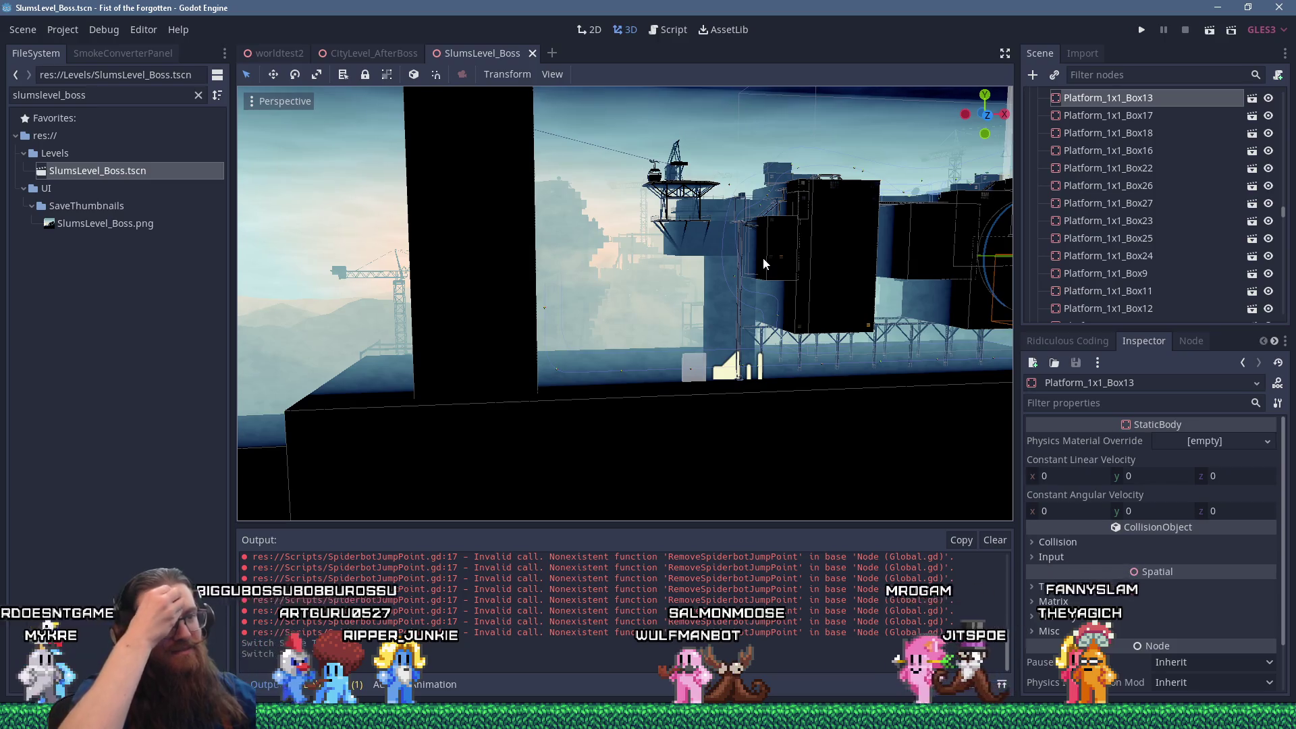
Step: Frame Platform_1x1_Box13, then bring the GitHub bsp_reader.gd comparison page over Godot
scroll(815, 295, down, 5)
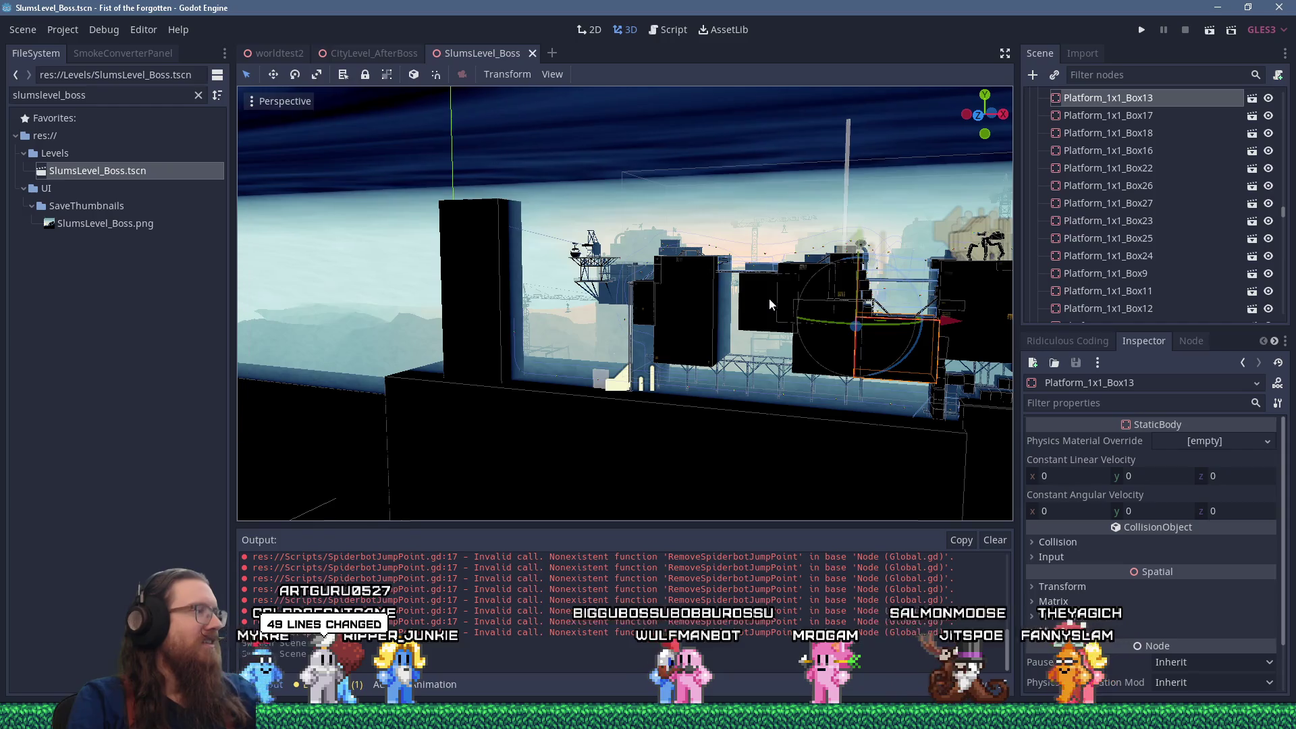
scroll(721, 335, up, 10)
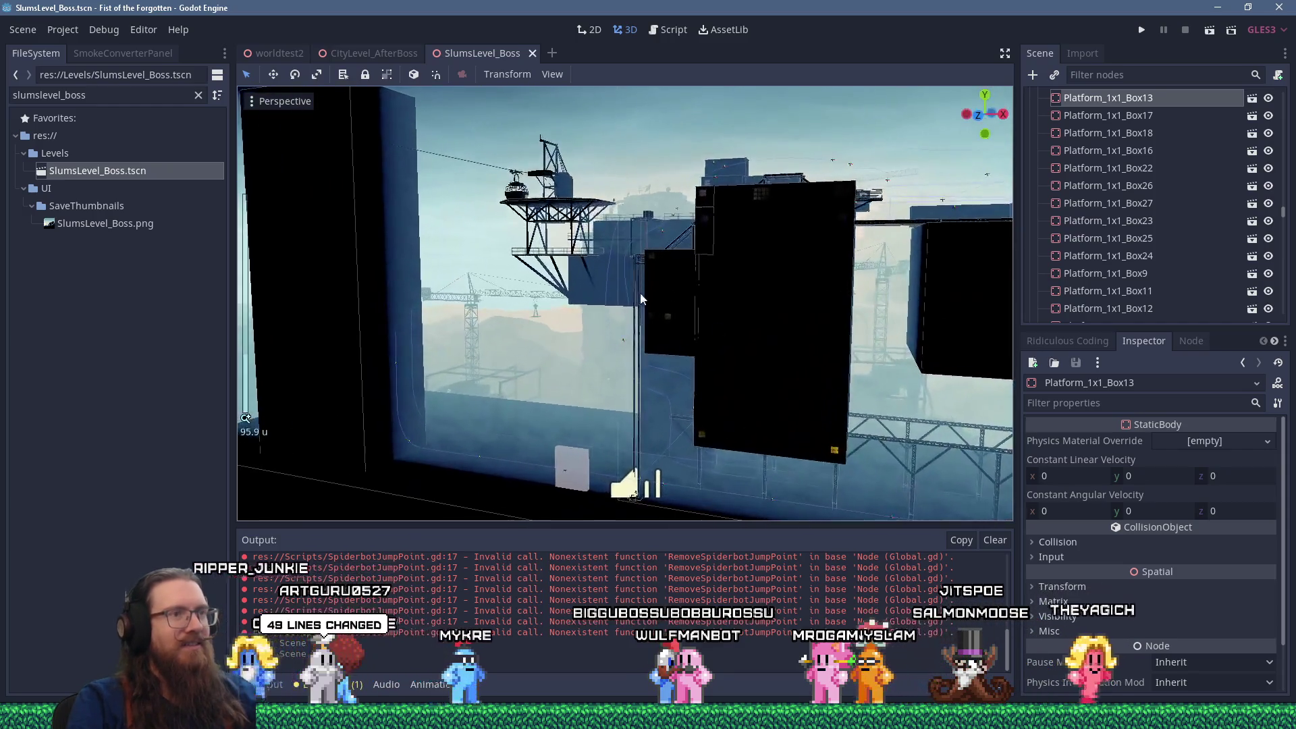
mouse_move(642, 295)
mouse_down()
mouse_move(756, 341)
mouse_move(809, 317)
mouse_move(781, 282)
mouse_move(712, 279)
mouse_up()
drag(828, 290, 739, 290)
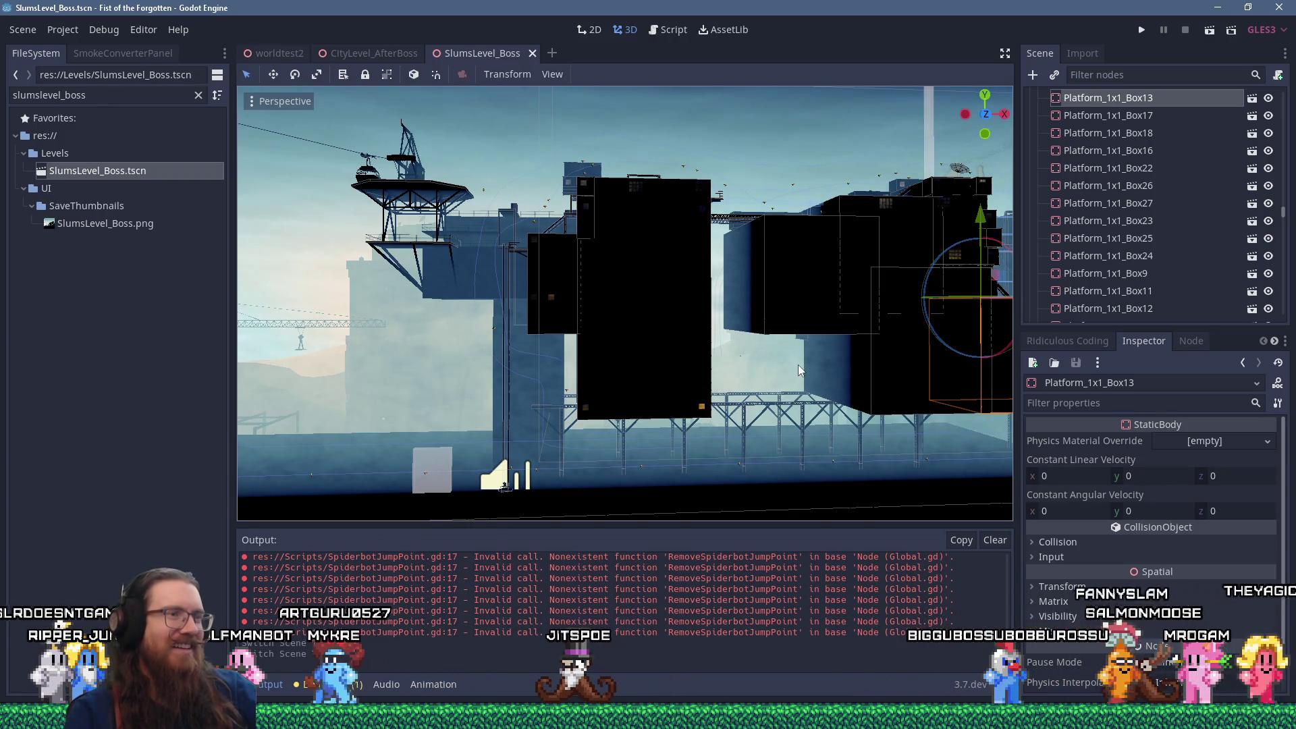
key(f)
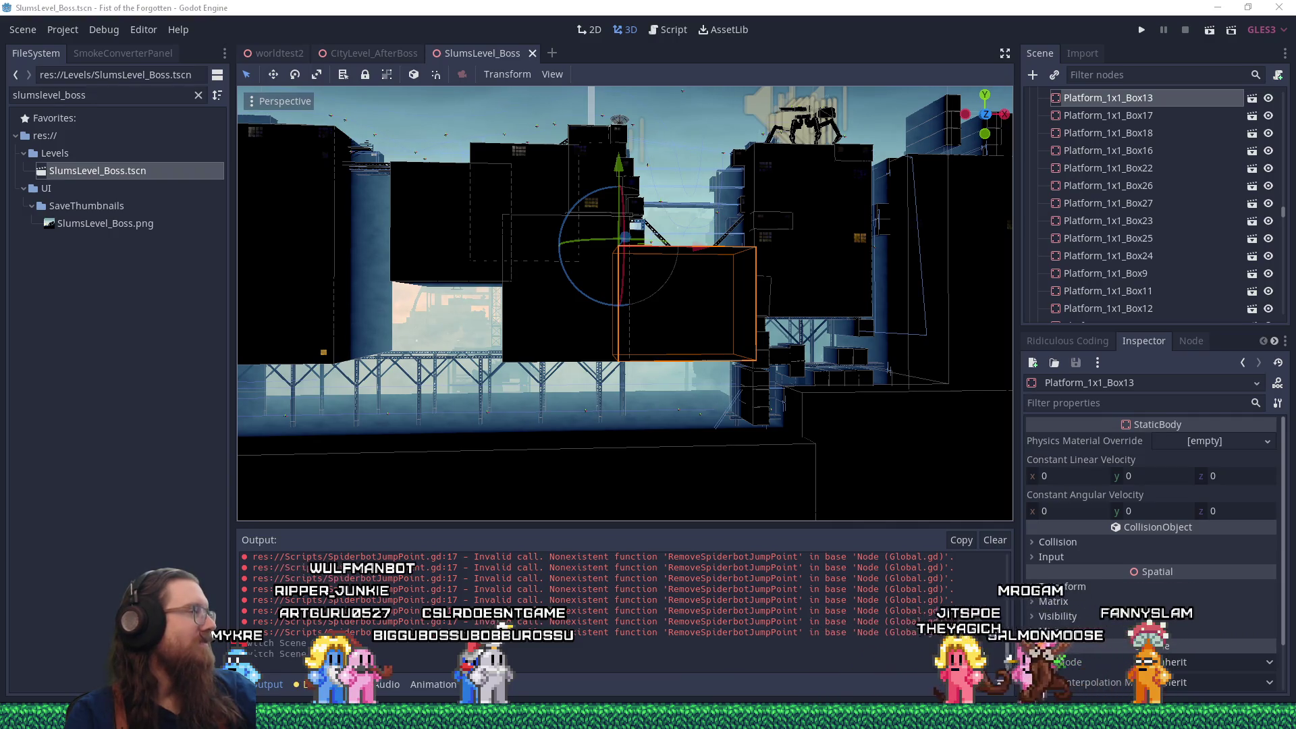
drag(0, 7, 608, 7)
scroll(869, 538, down, 5)
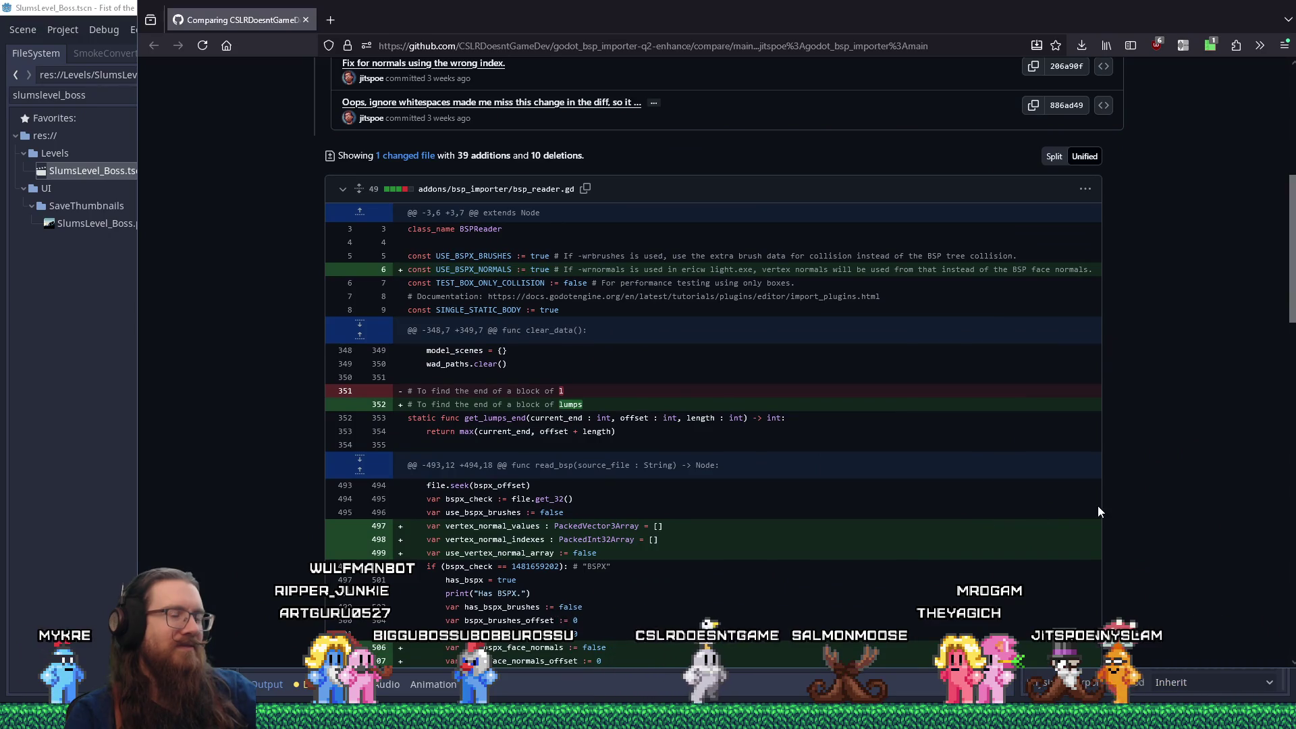
scroll(1160, 491, down, 3)
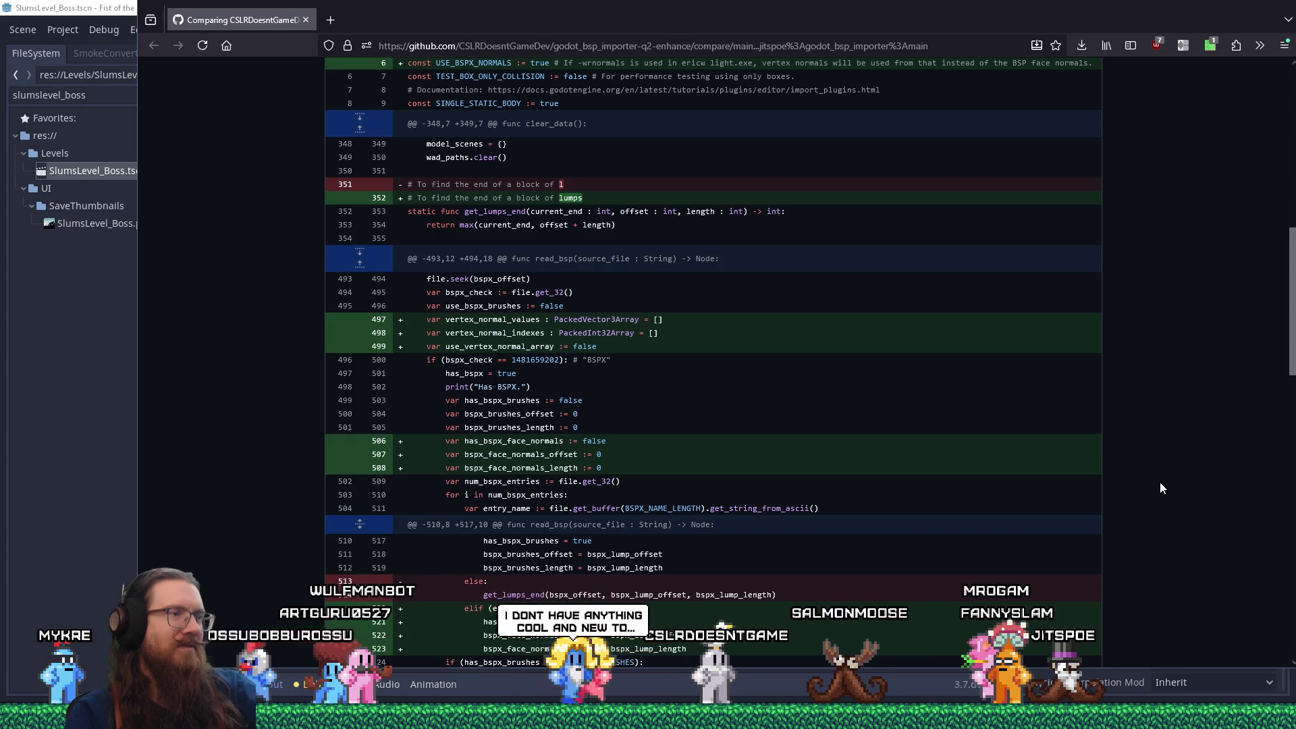
scroll(1160, 488, down, 5)
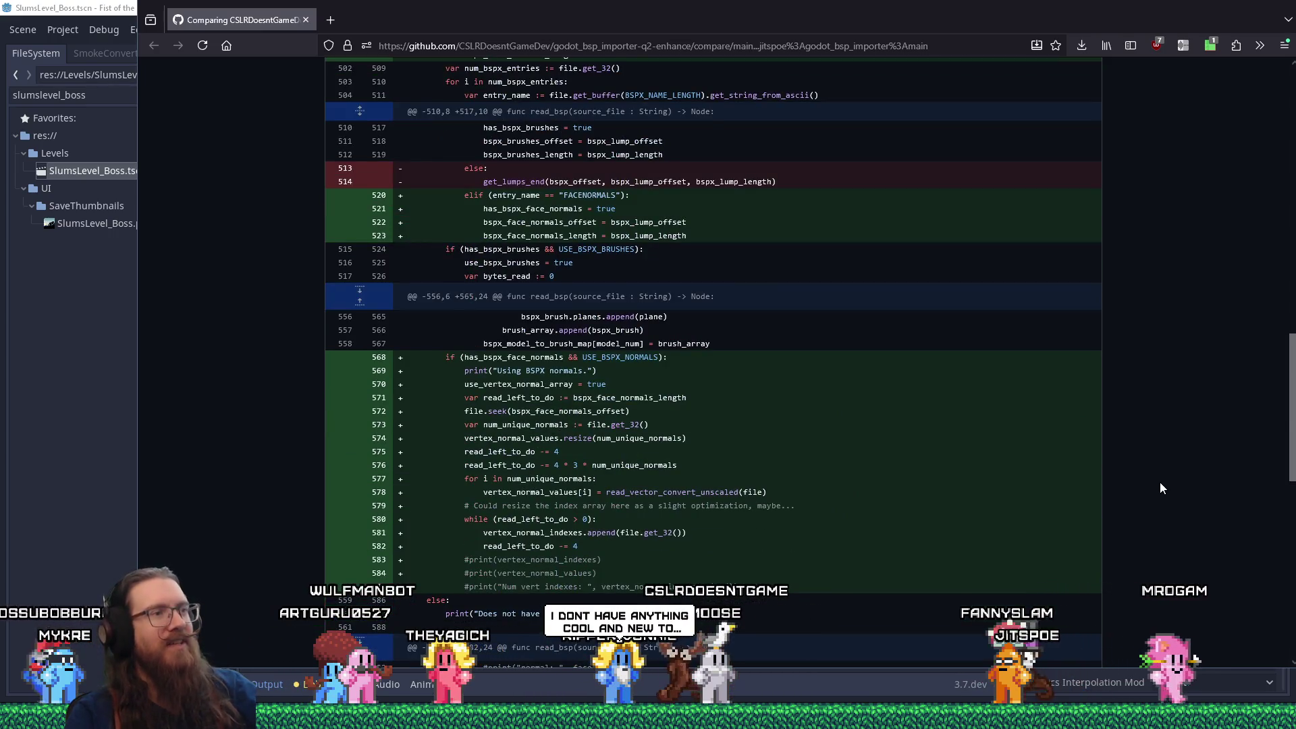
scroll(1159, 487, down, 5)
scroll(1160, 486, up, 5)
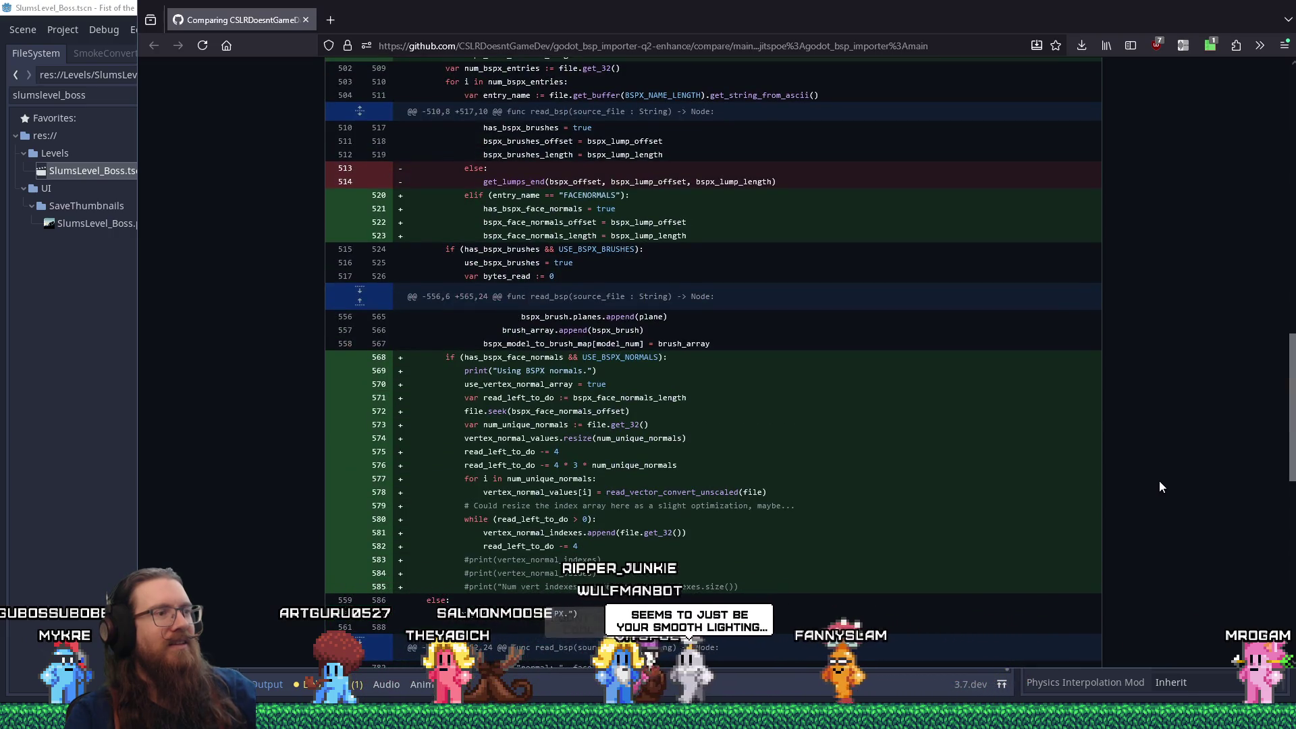
scroll(1160, 486, up, 5)
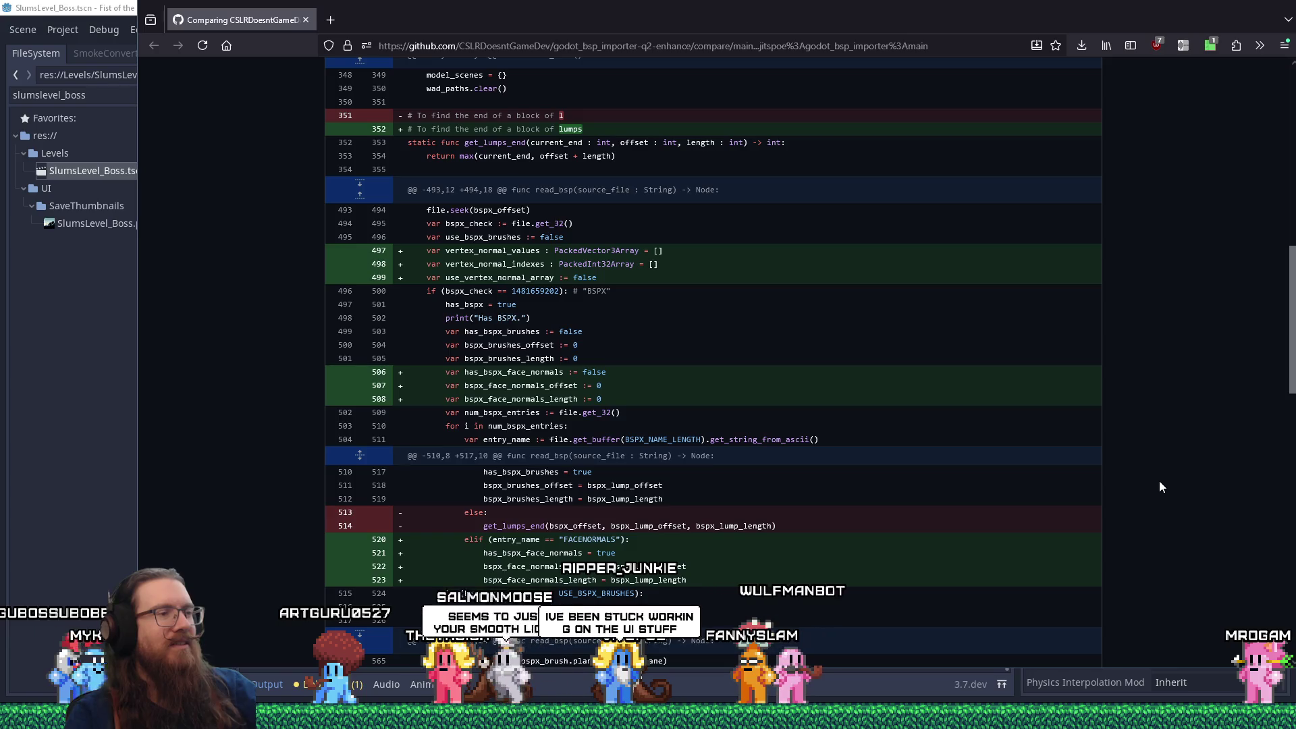
scroll(1160, 487, up, 3)
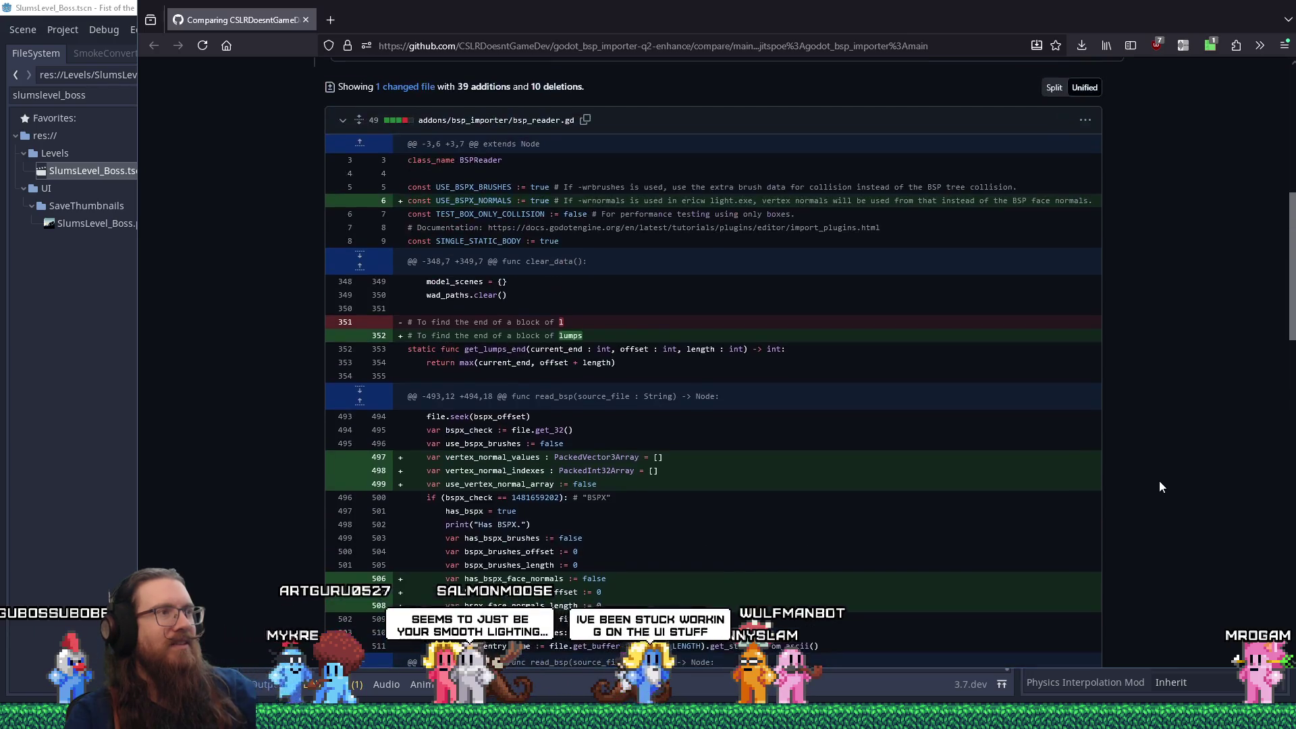
scroll(1160, 486, down, 20)
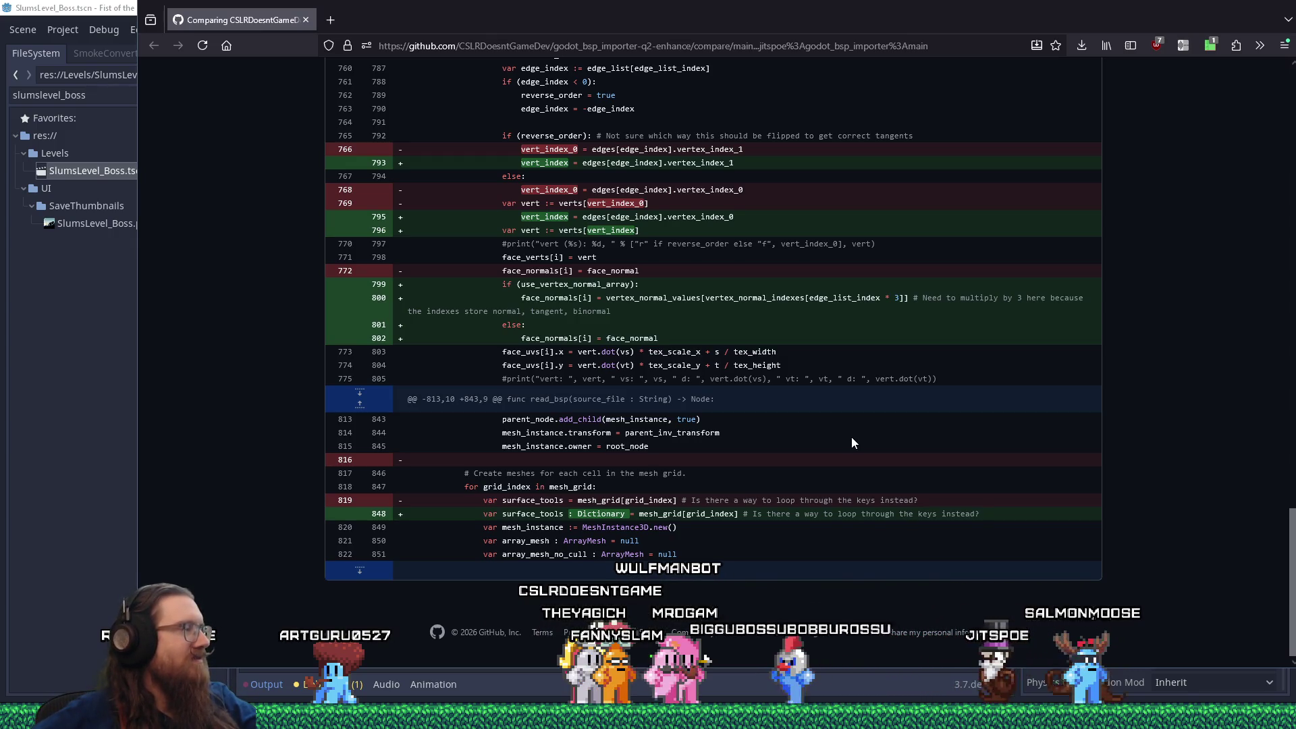
scroll(836, 494, up, 10)
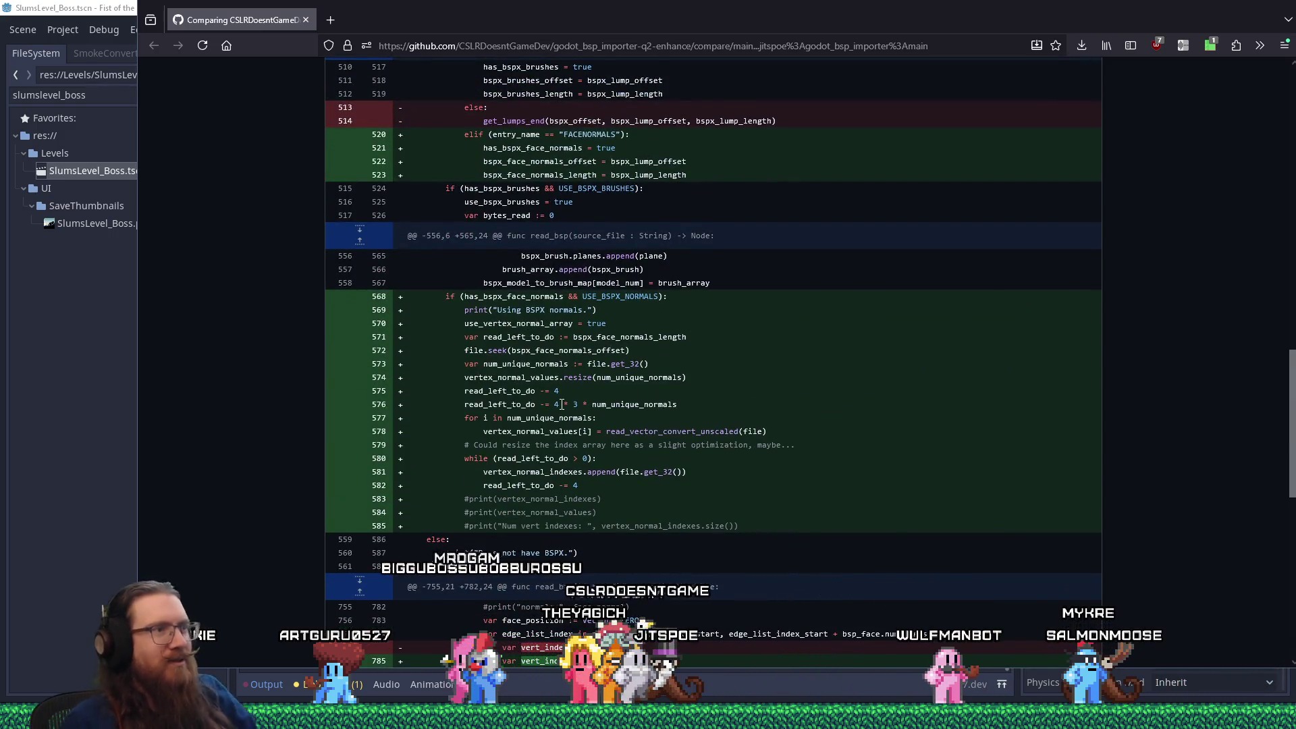
scroll(534, 403, down, 5)
scroll(596, 419, up, 5)
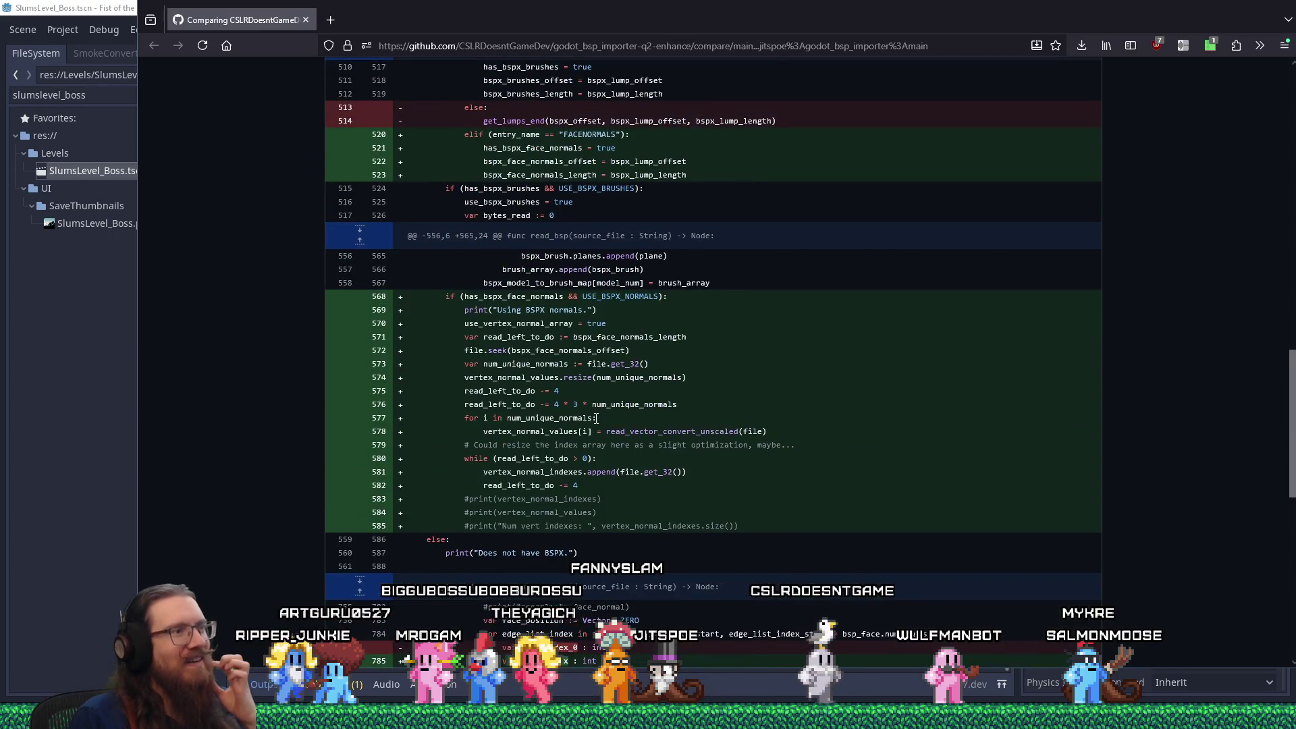
scroll(596, 419, up, 4)
scroll(596, 418, down, 10)
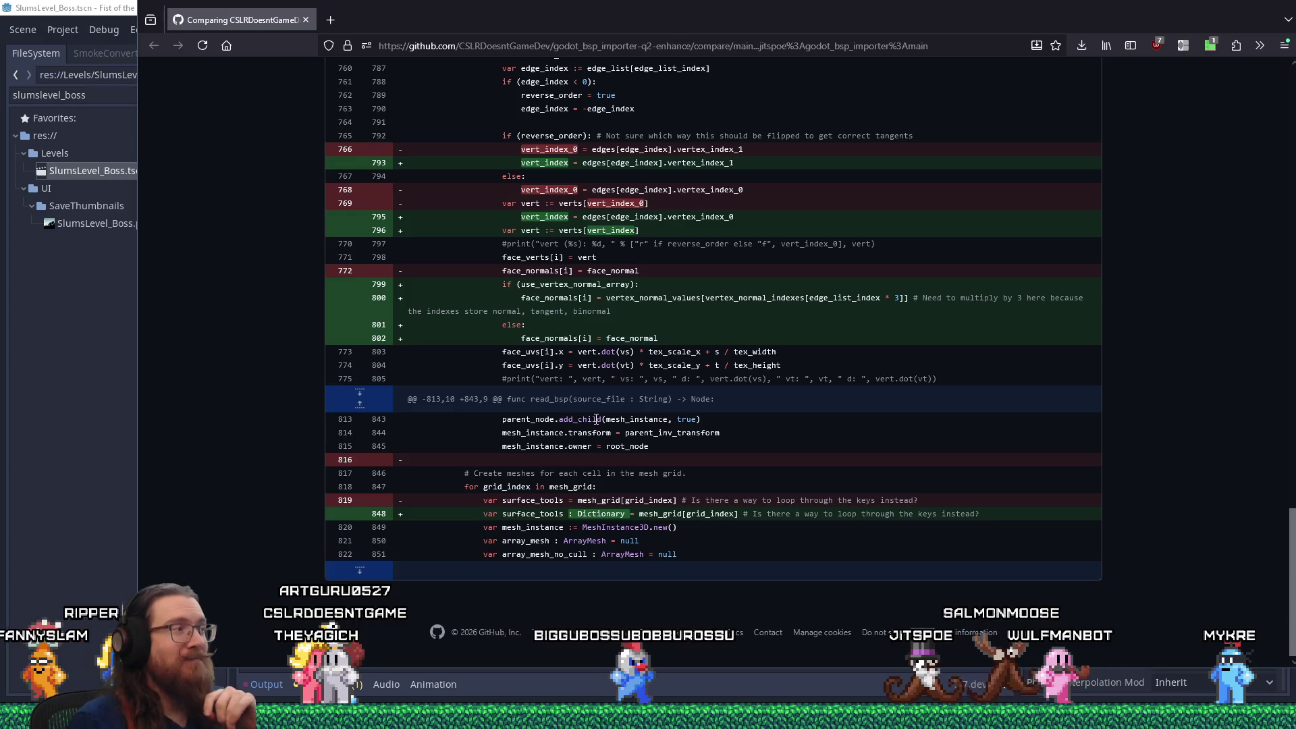
scroll(596, 419, up, 8)
scroll(596, 418, up, 13)
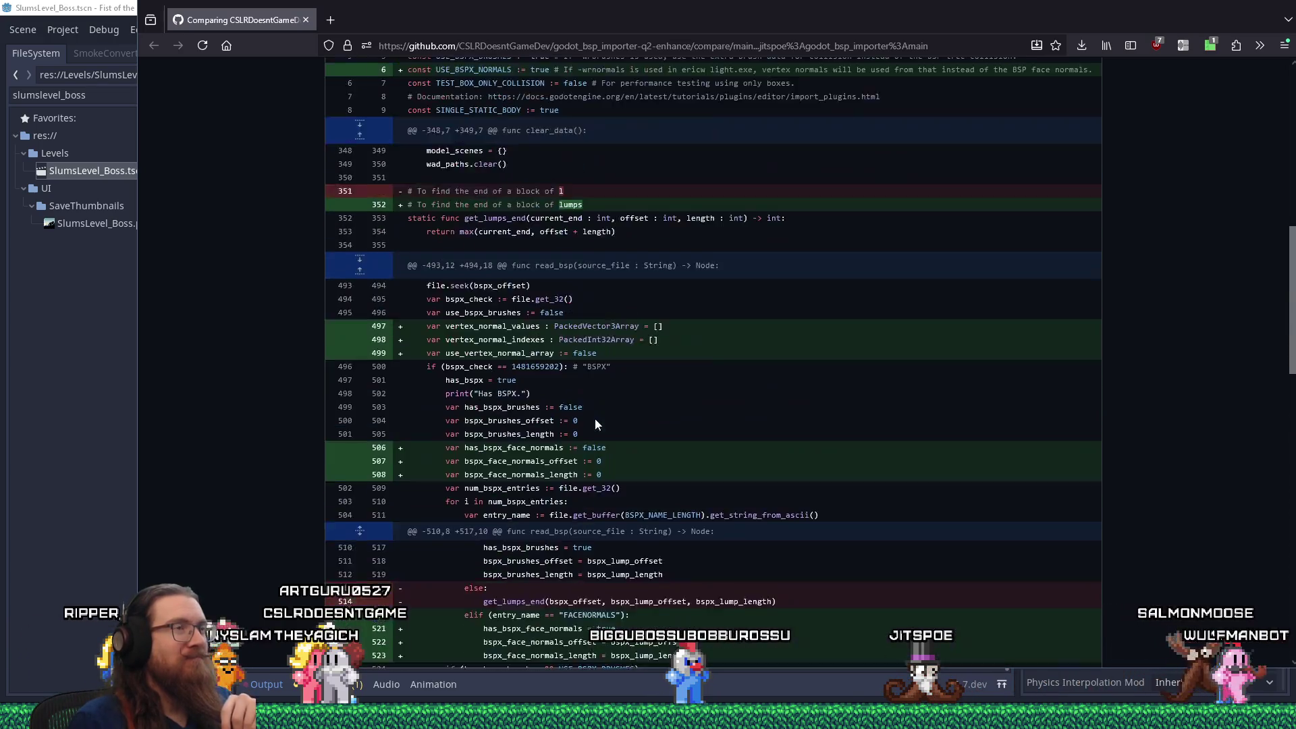
scroll(596, 419, up, 3)
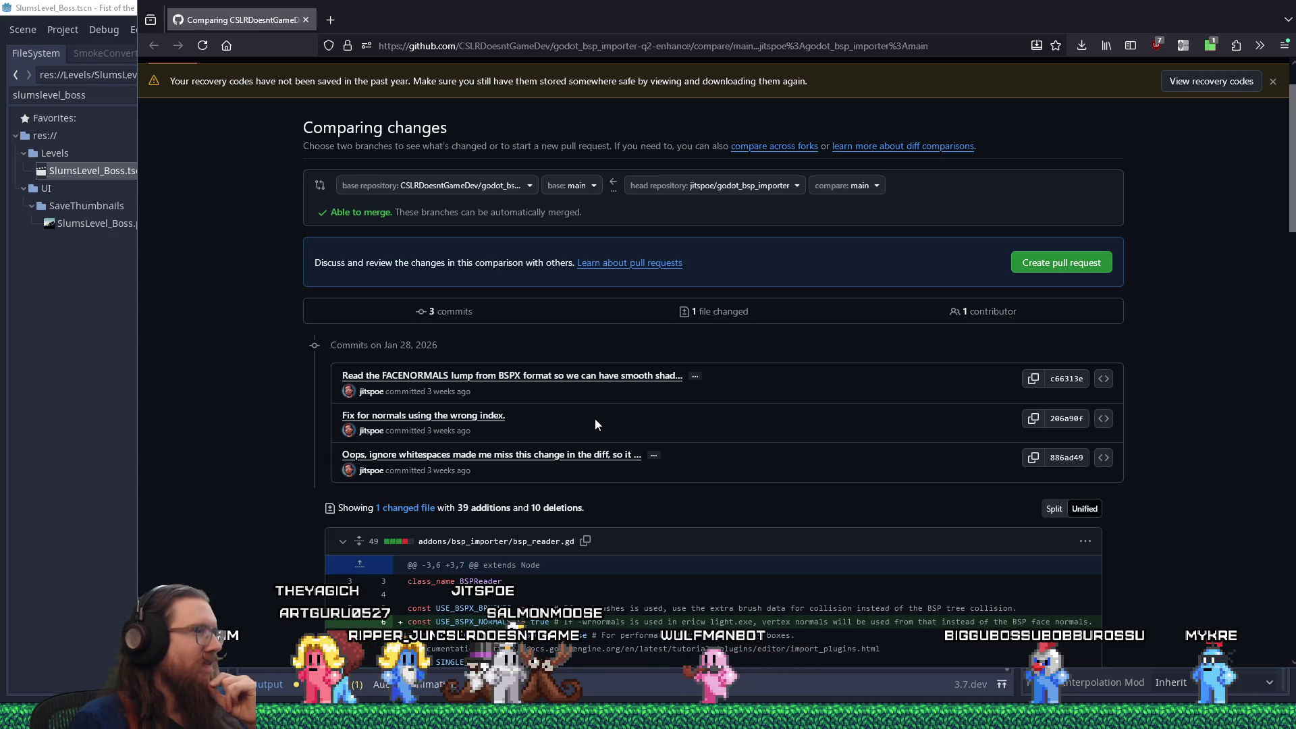
scroll(594, 419, down, 10)
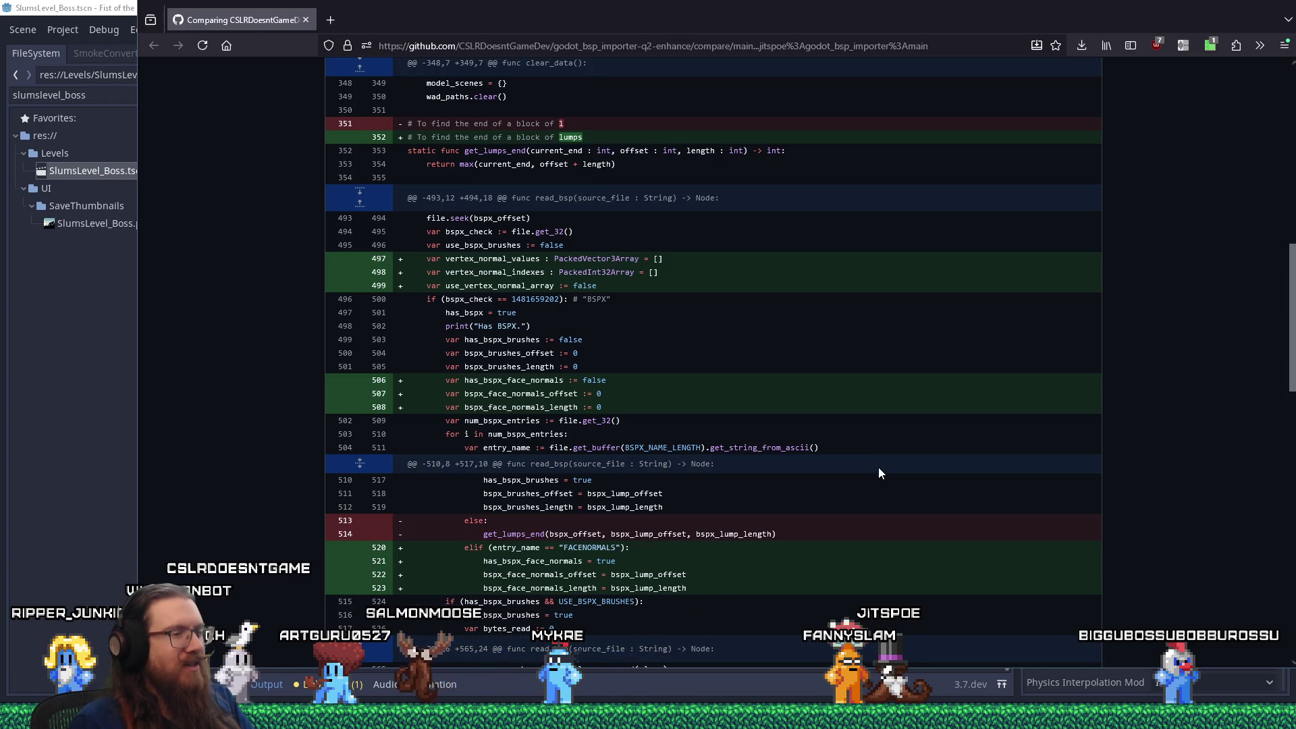
scroll(1006, 375, up, 10)
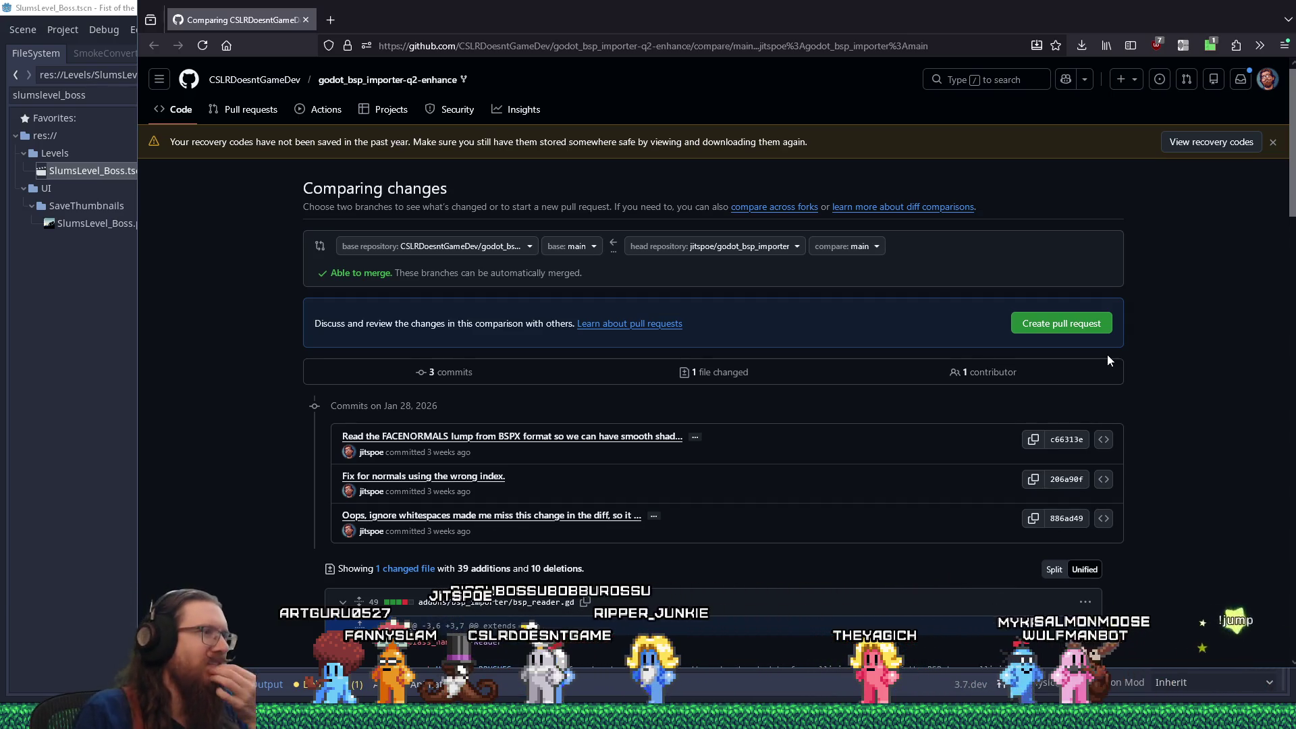
scroll(1117, 386, down, 4)
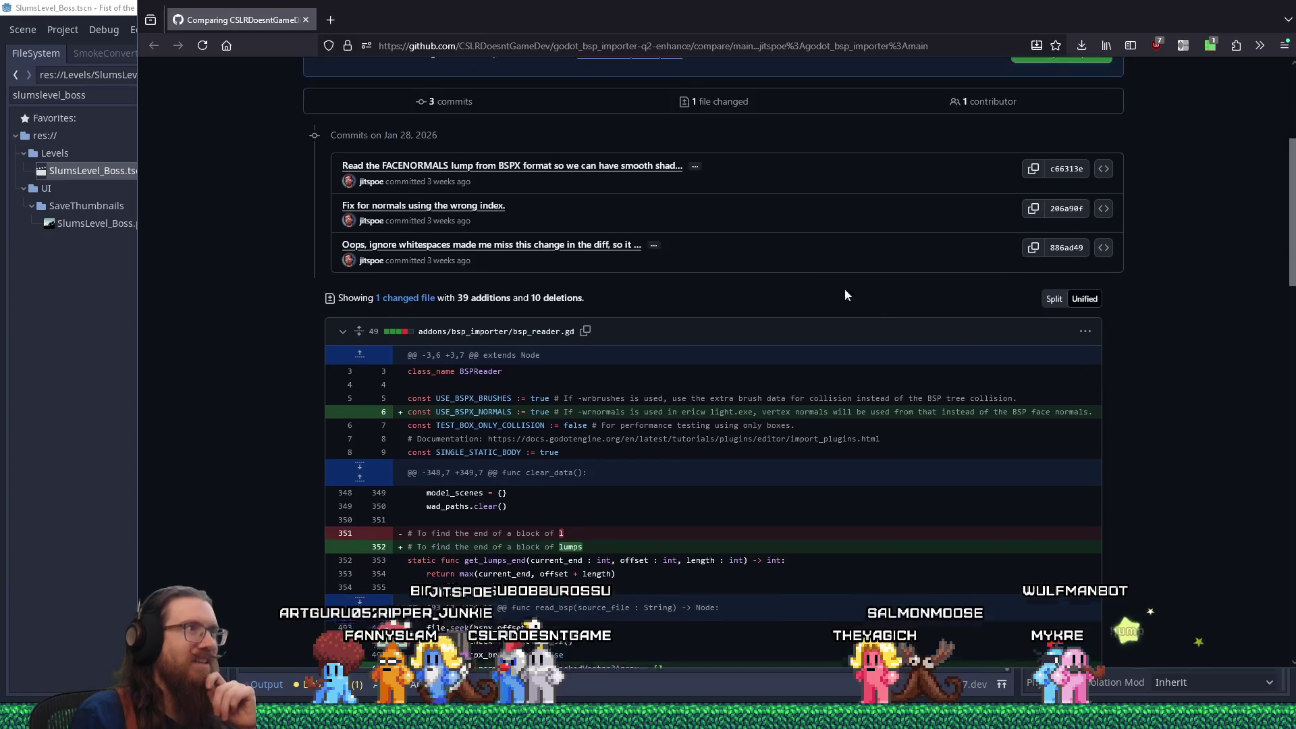
scroll(1117, 387, up, 2)
click(433, 46)
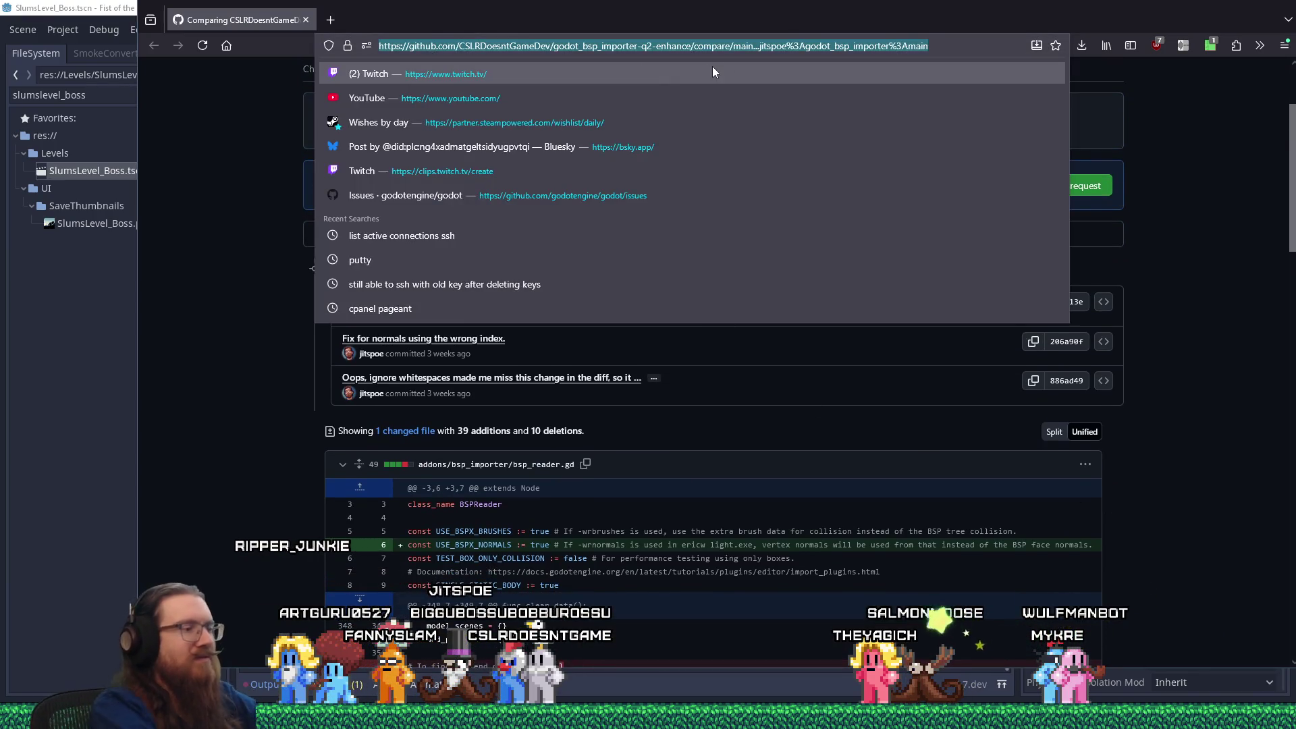
Step: Search 'godot rebase' from the address bar and open the Godot pull request docs suggestion
text(godot rebase)
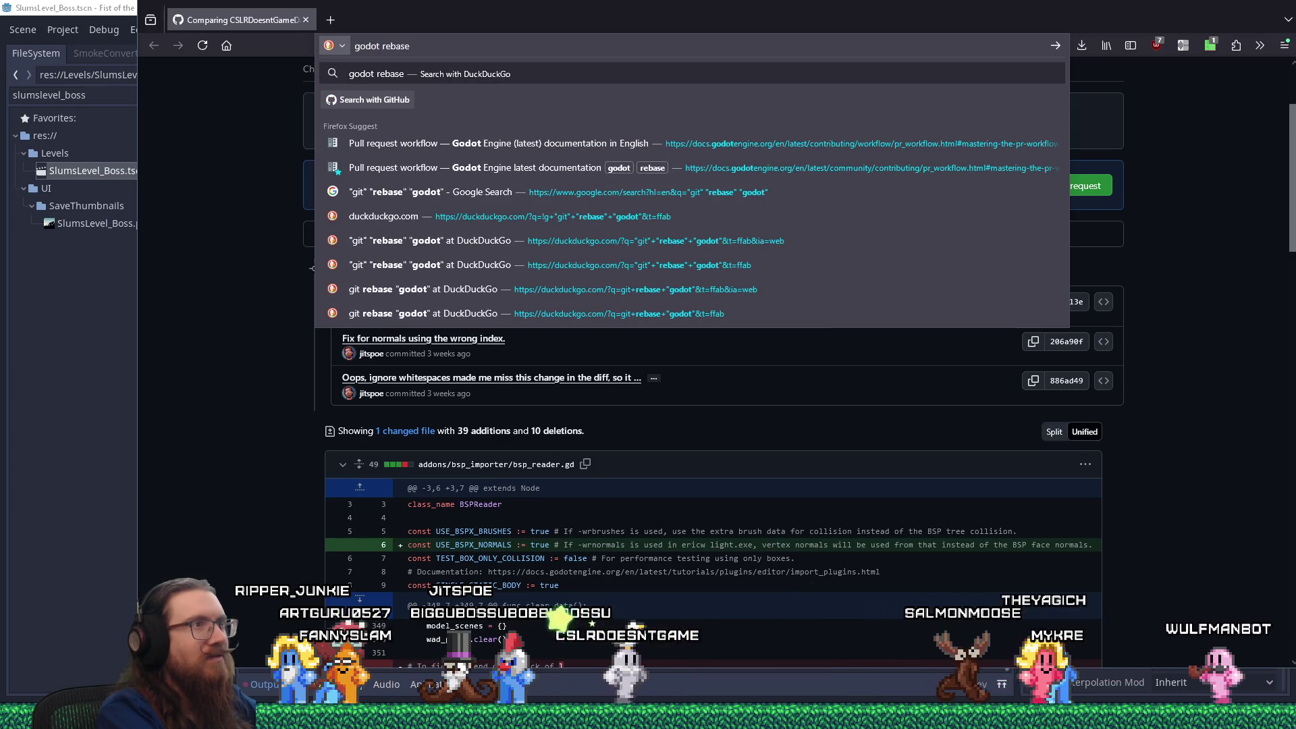
key(Down)
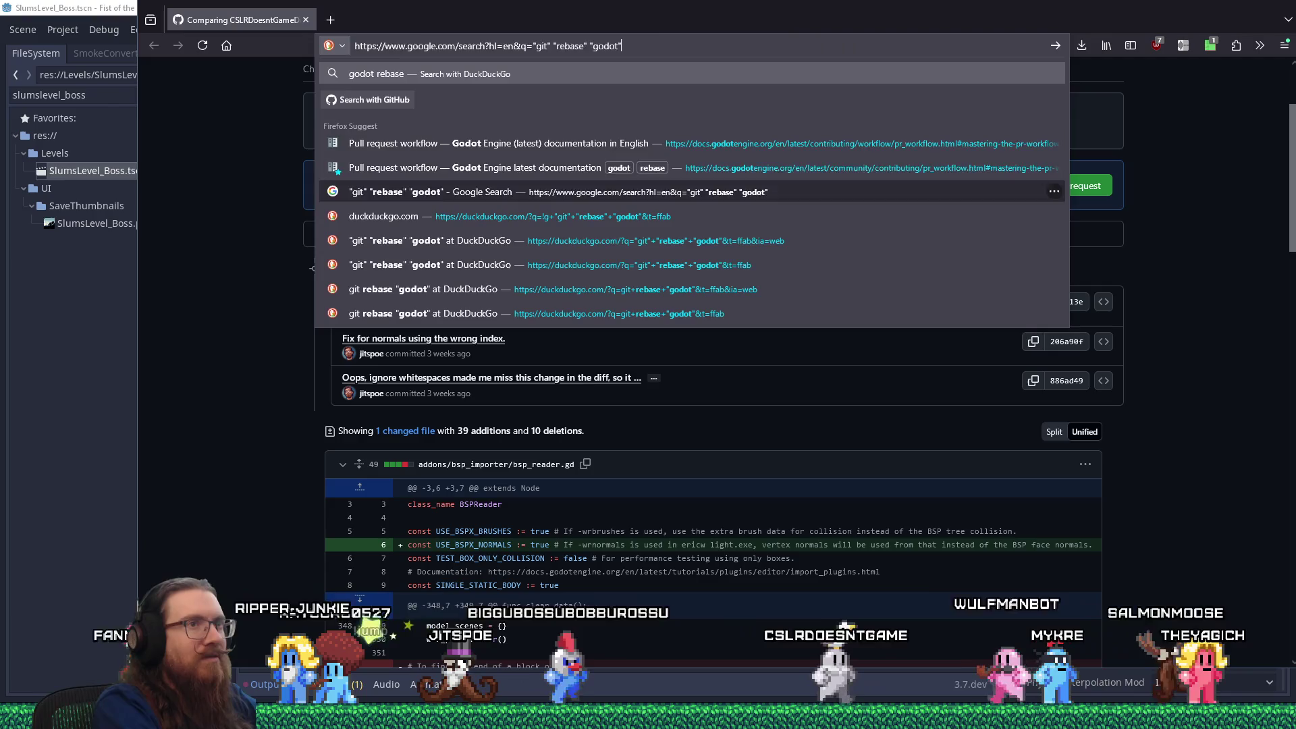
key(Return)
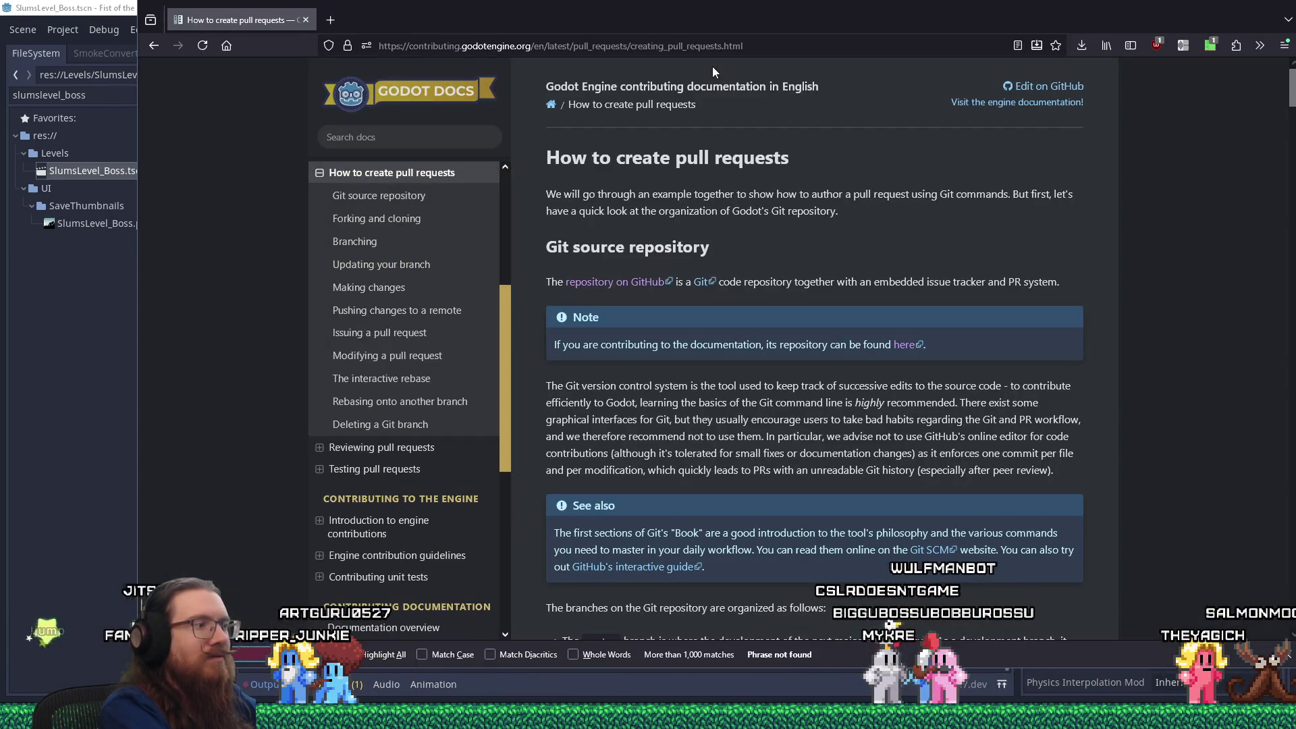
Step: Find 'rebase' on the page, jump to The interactive rebase section and copy its link
text(base)
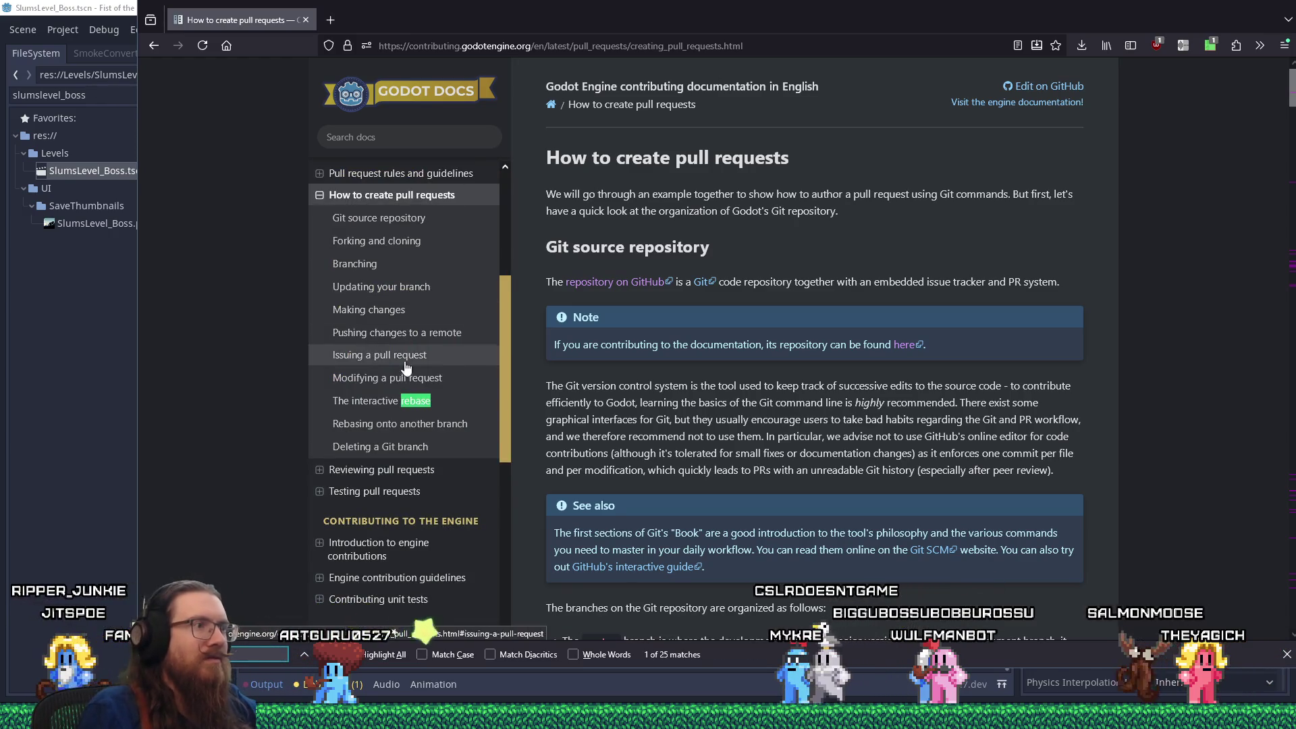
click(378, 400)
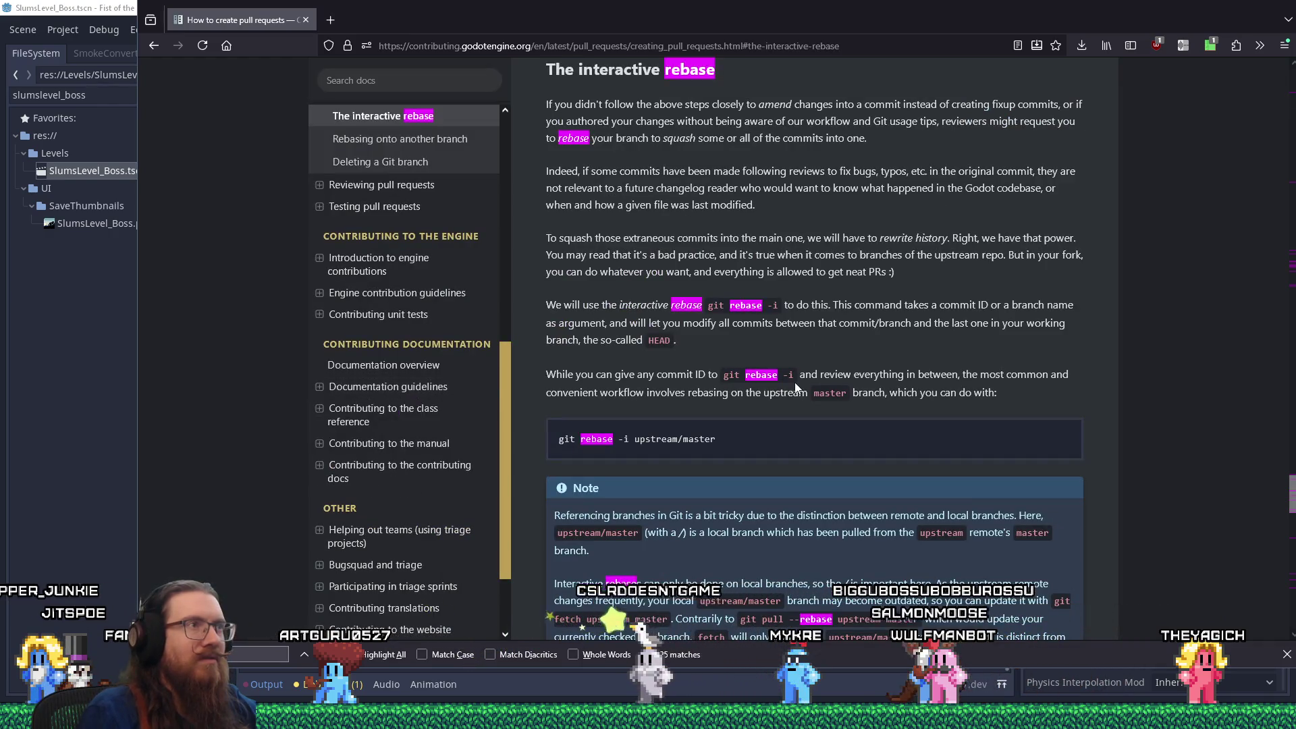
right_click(746, 49)
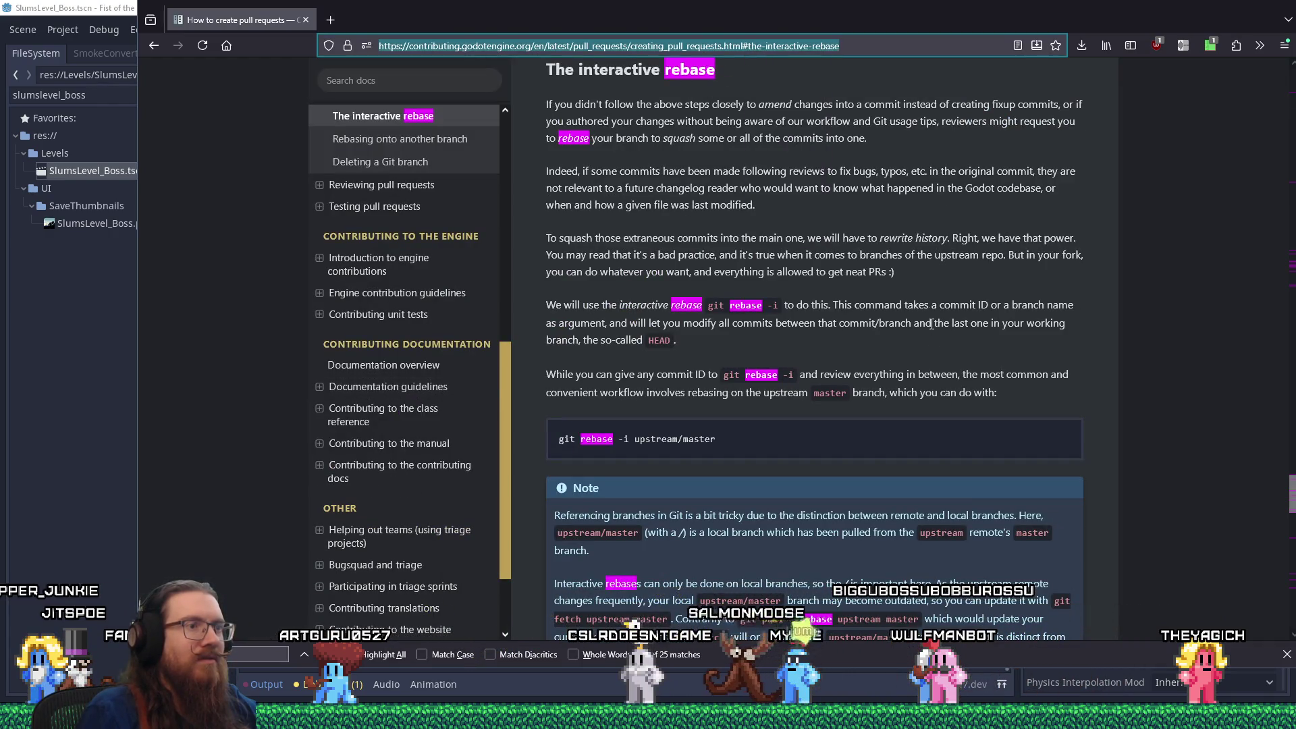
Step: Copy the git rebase -i upstream/master command from the section
scroll(932, 314, down, 4)
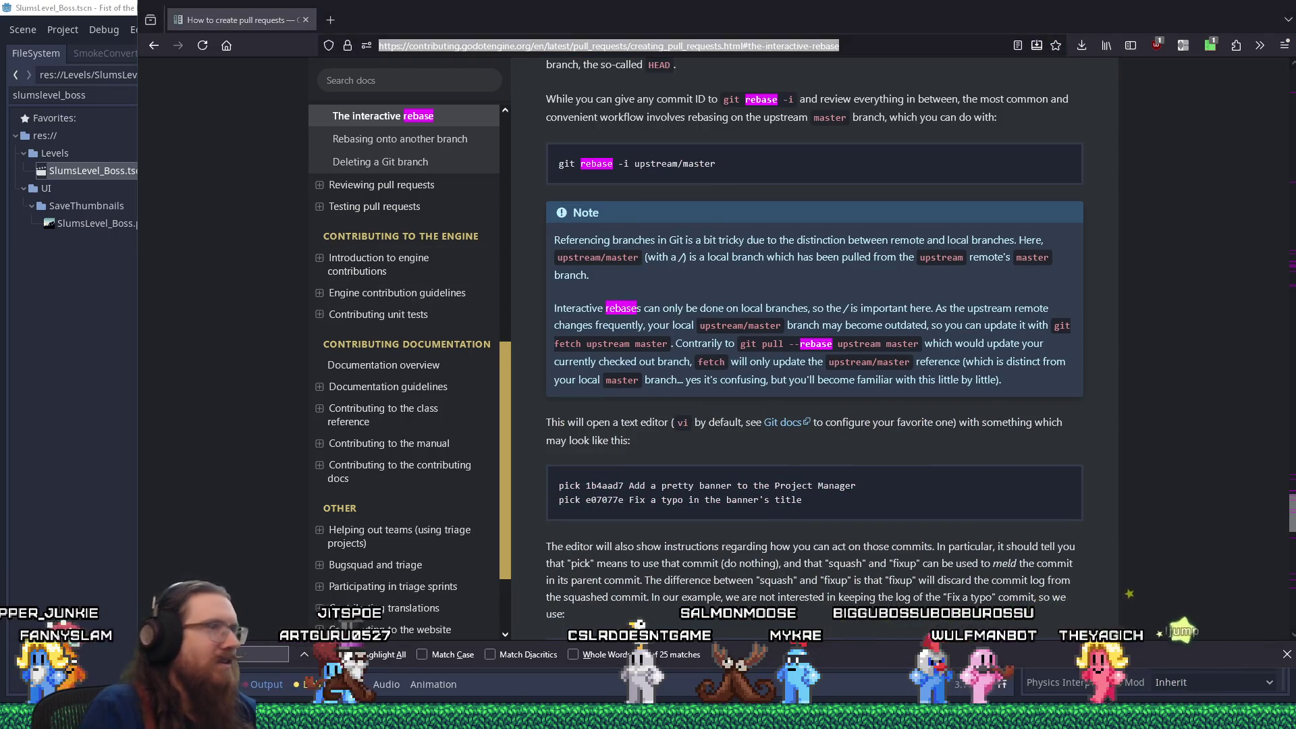
drag(735, 164, 558, 156)
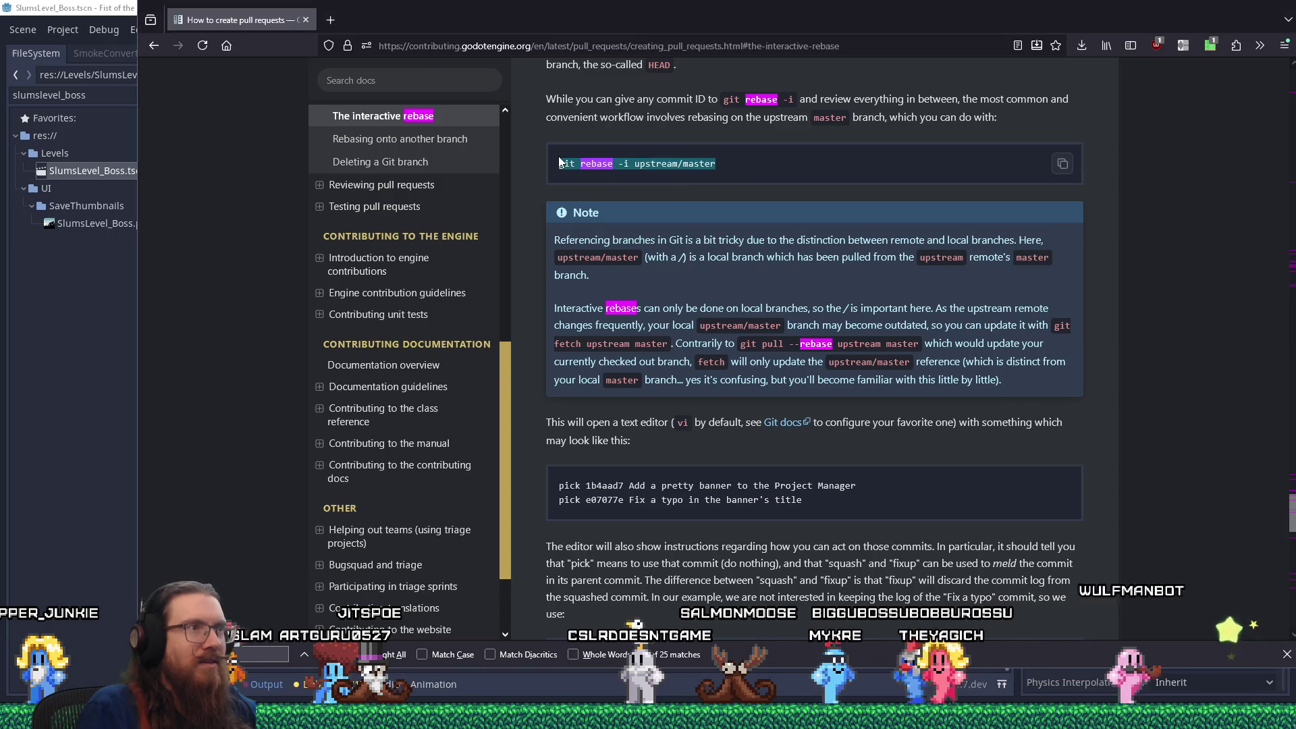
right_click(640, 162)
click(670, 180)
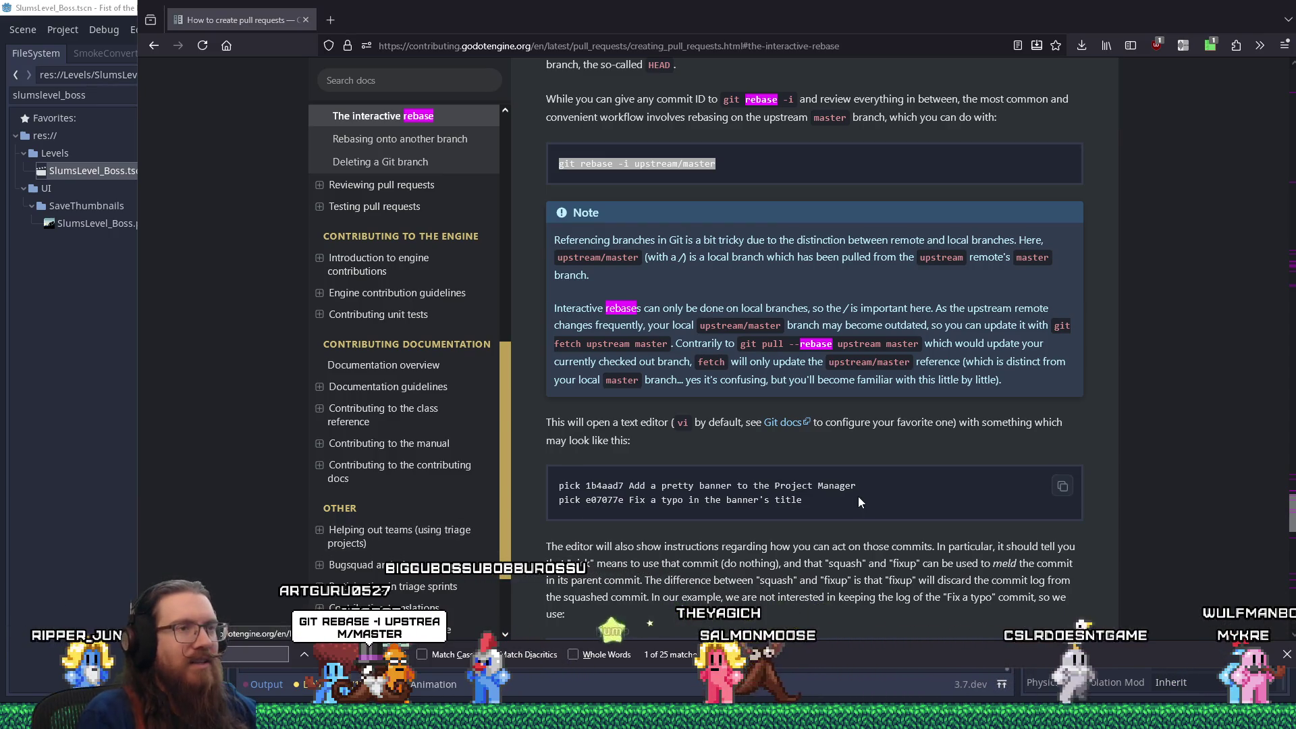
Step: Read through the interactive rebase section and move the browser window further left
scroll(859, 500, down, 4)
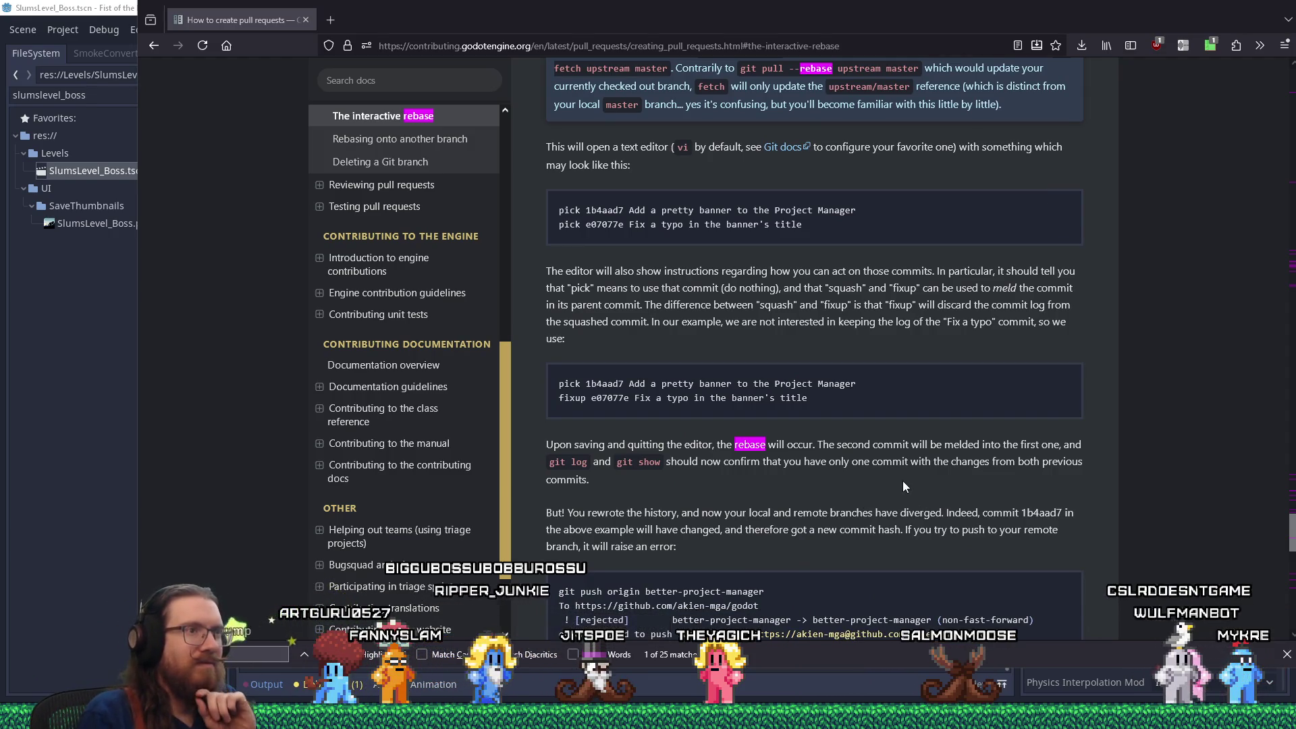
scroll(903, 483, down, 4)
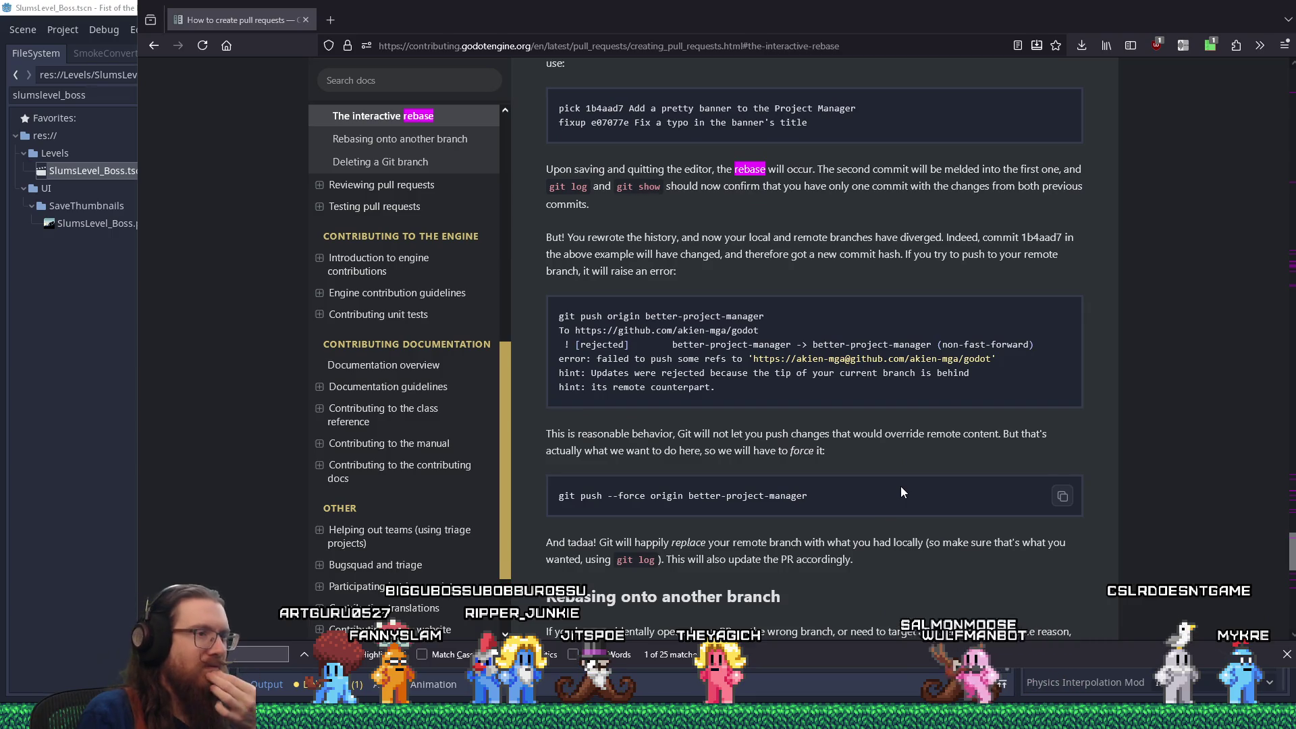
scroll(902, 492, down, 1)
scroll(900, 494, down, 8)
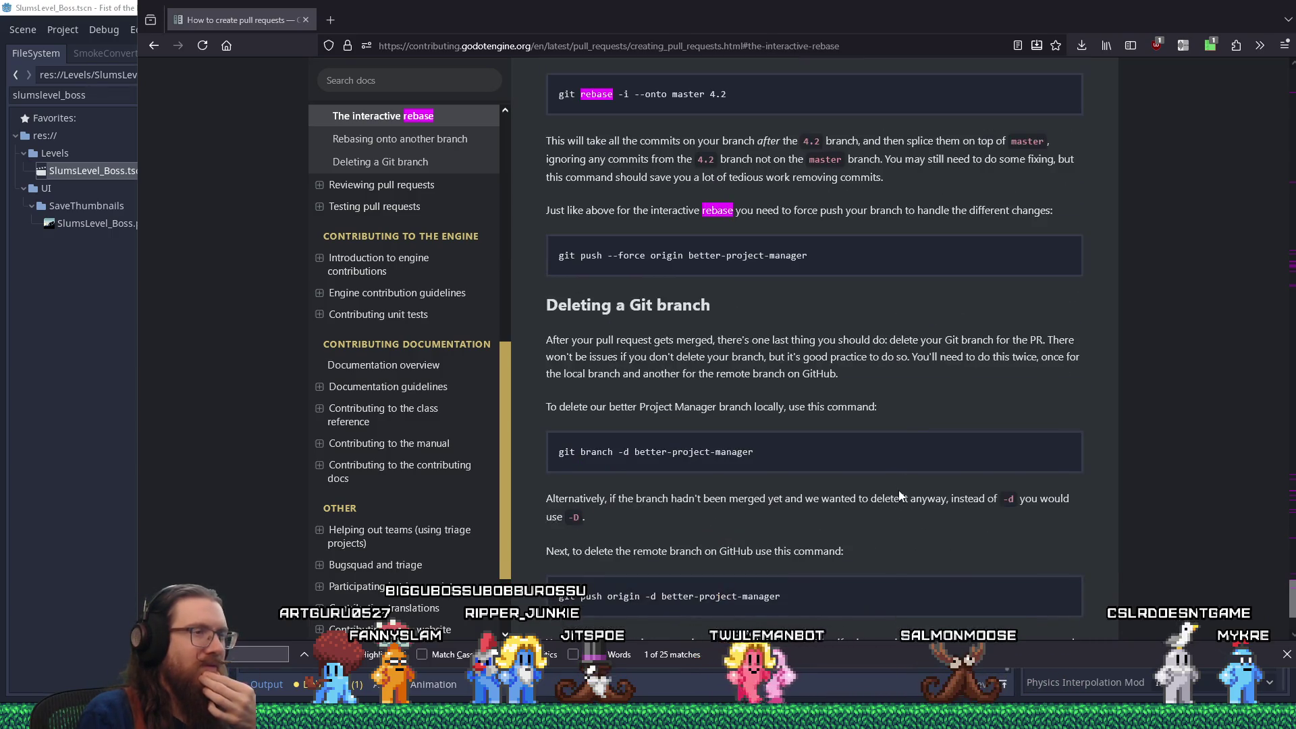
scroll(898, 496, up, 15)
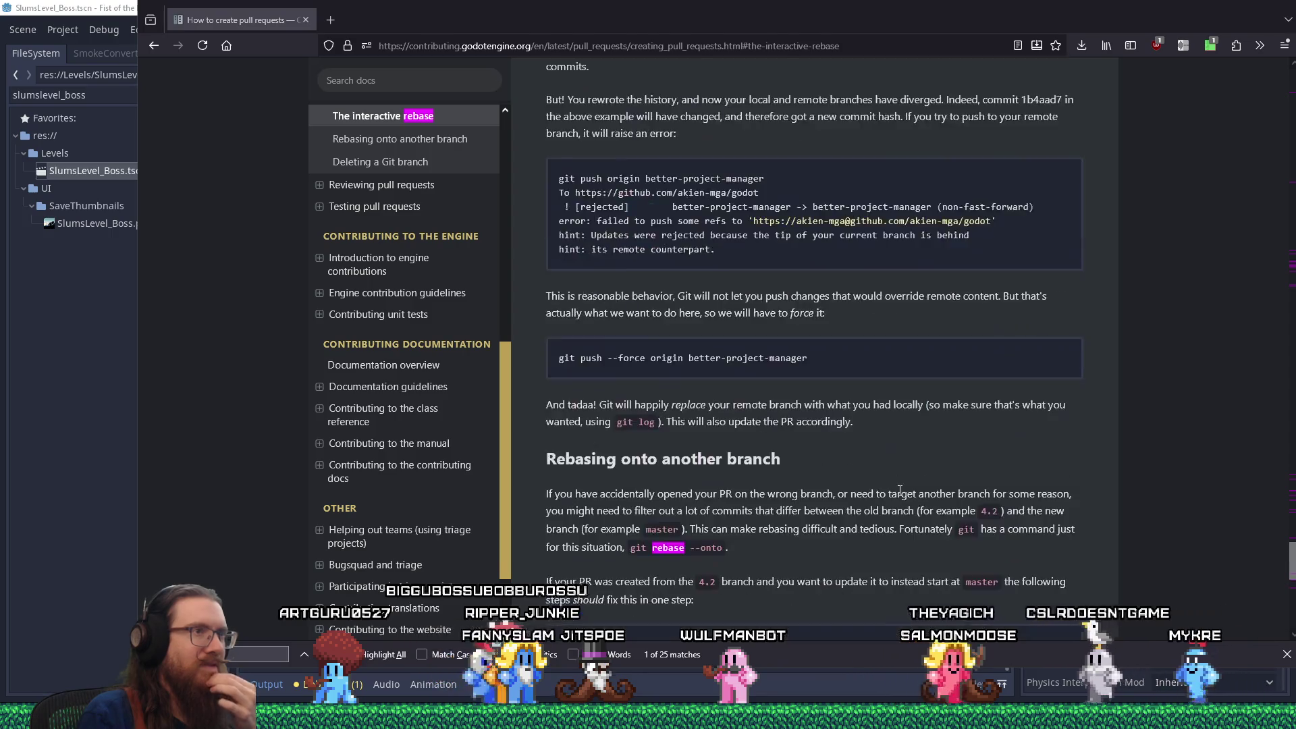
scroll(897, 490, up, 10)
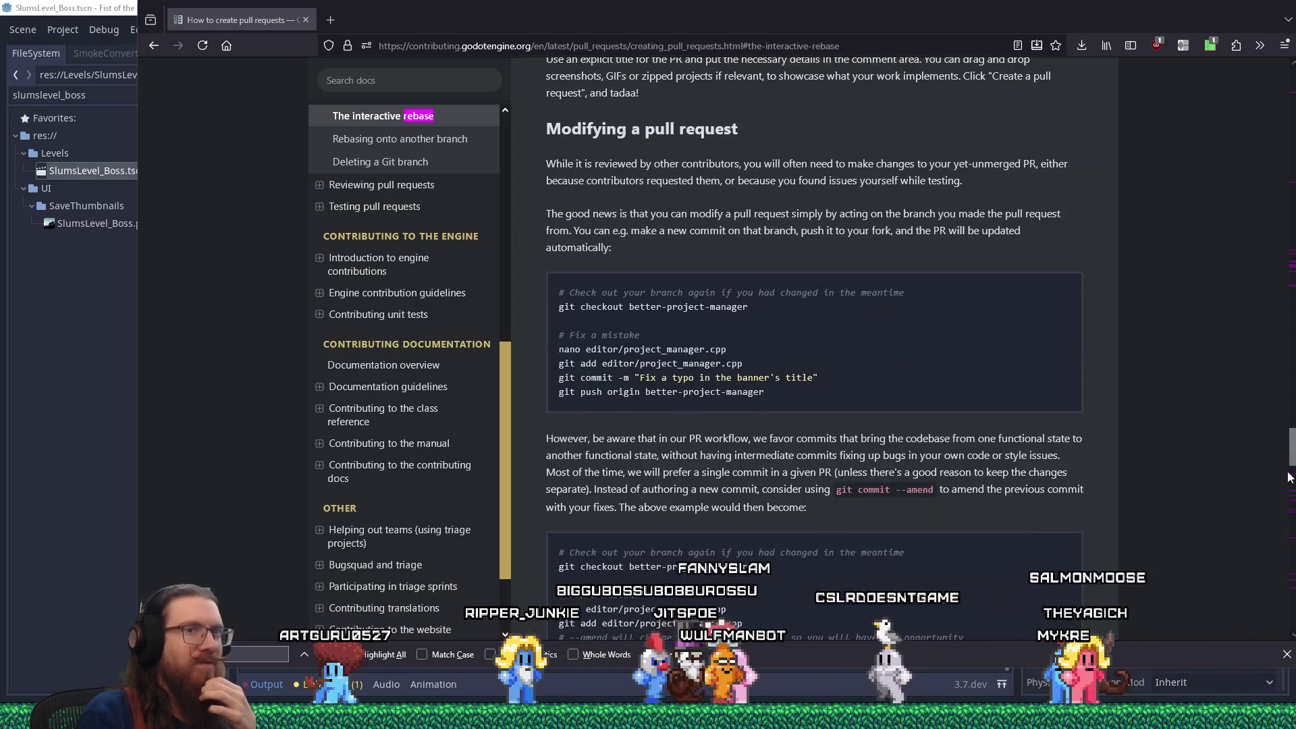
drag(986, 23, 898, 23)
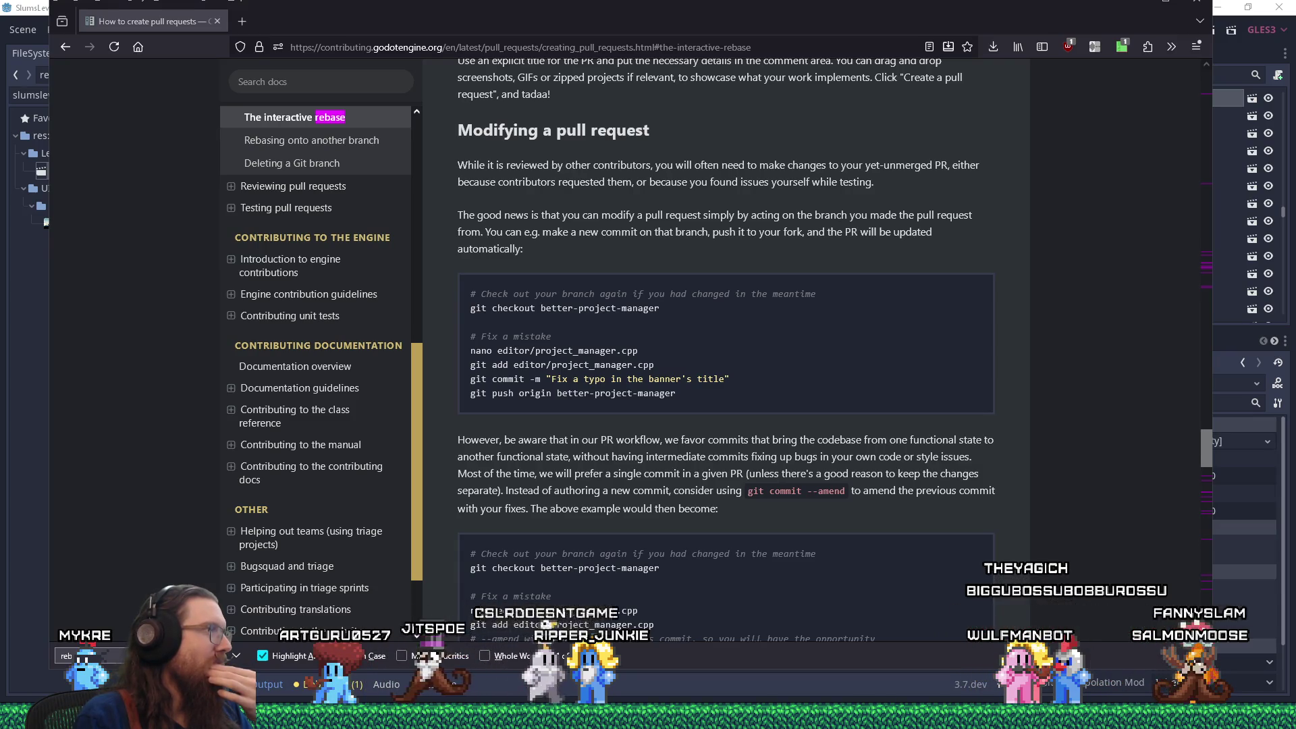
Step: Finish typing 'rebase' in the find bar, then close the page search
text(ase)
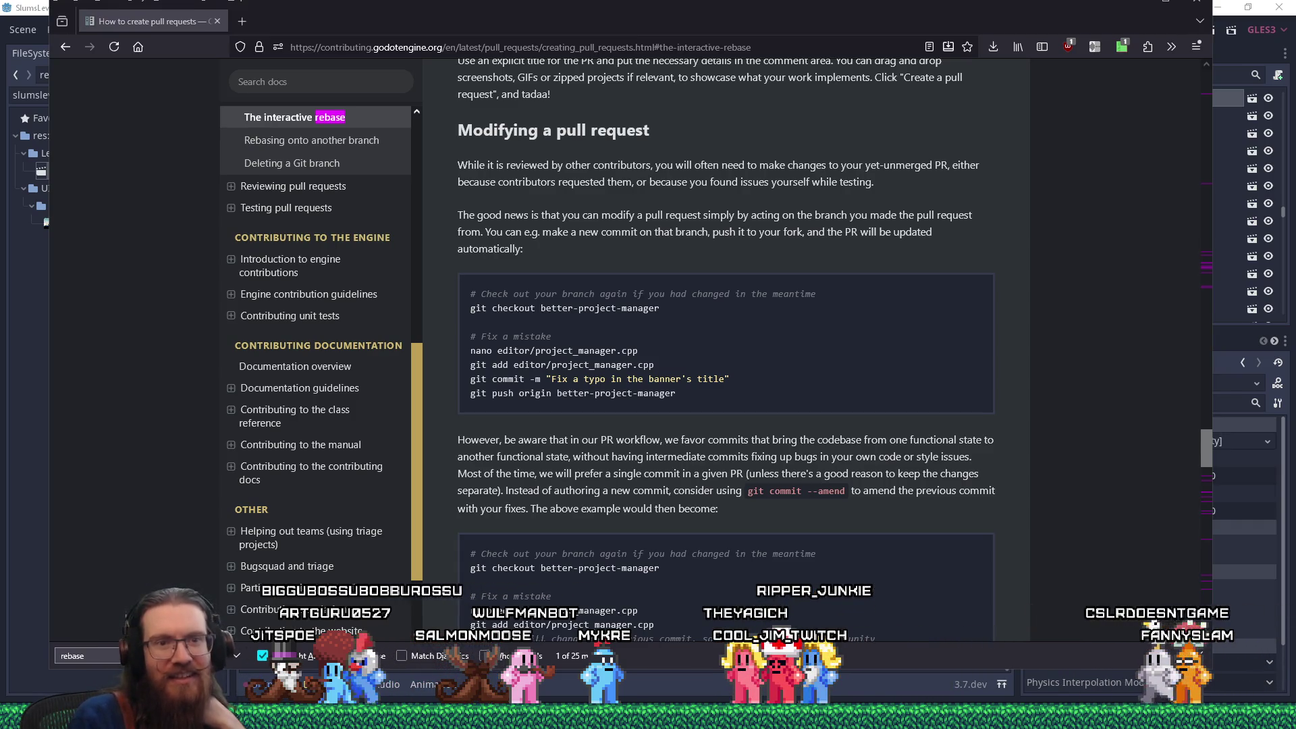
key(Escape)
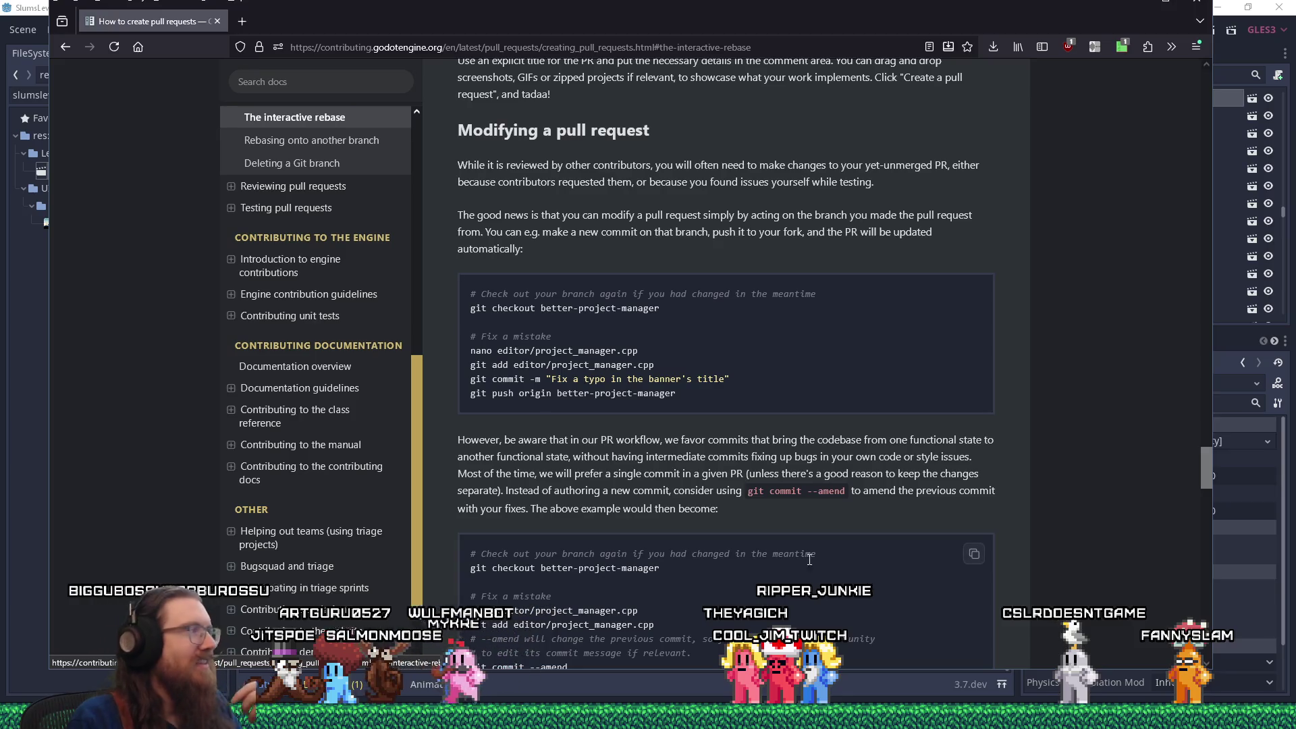
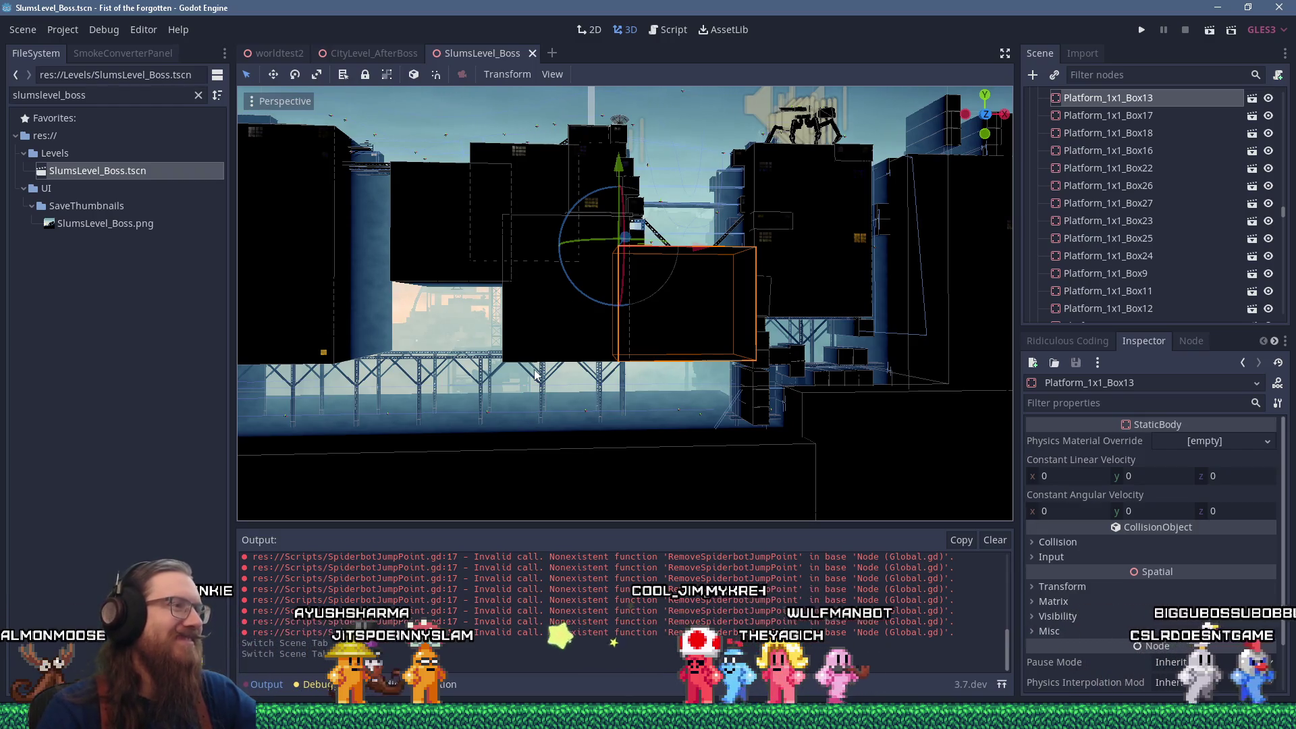
Step: Orbit the level geometry in Godot, then bring the Firefox window forward
mouse_move(507, 297)
mouse_down()
mouse_move(463, 346)
mouse_move(463, 304)
mouse_move(626, 347)
mouse_up()
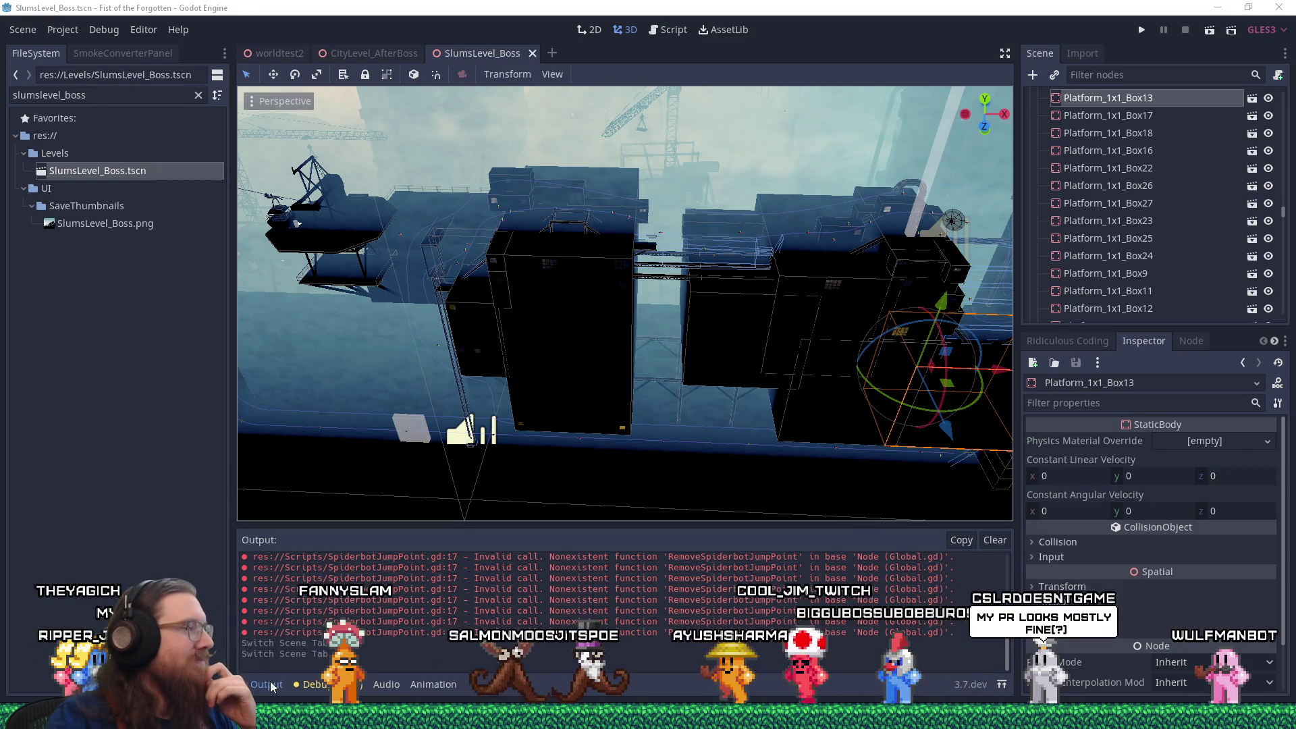
mouse_move(648, 715)
click(682, 671)
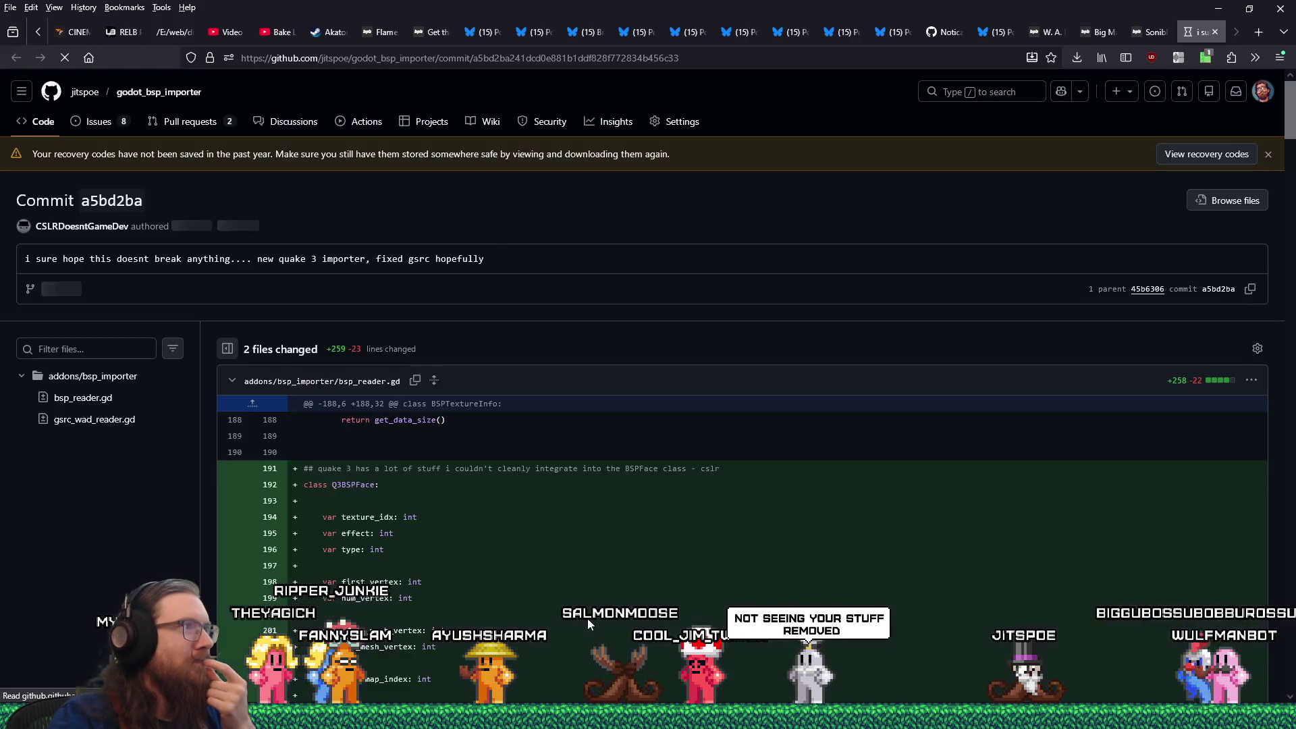
Step: Scroll through commit a5bd2ba's diff: 2 files, 259 additions, 23 deletions
scroll(598, 617, down, 6)
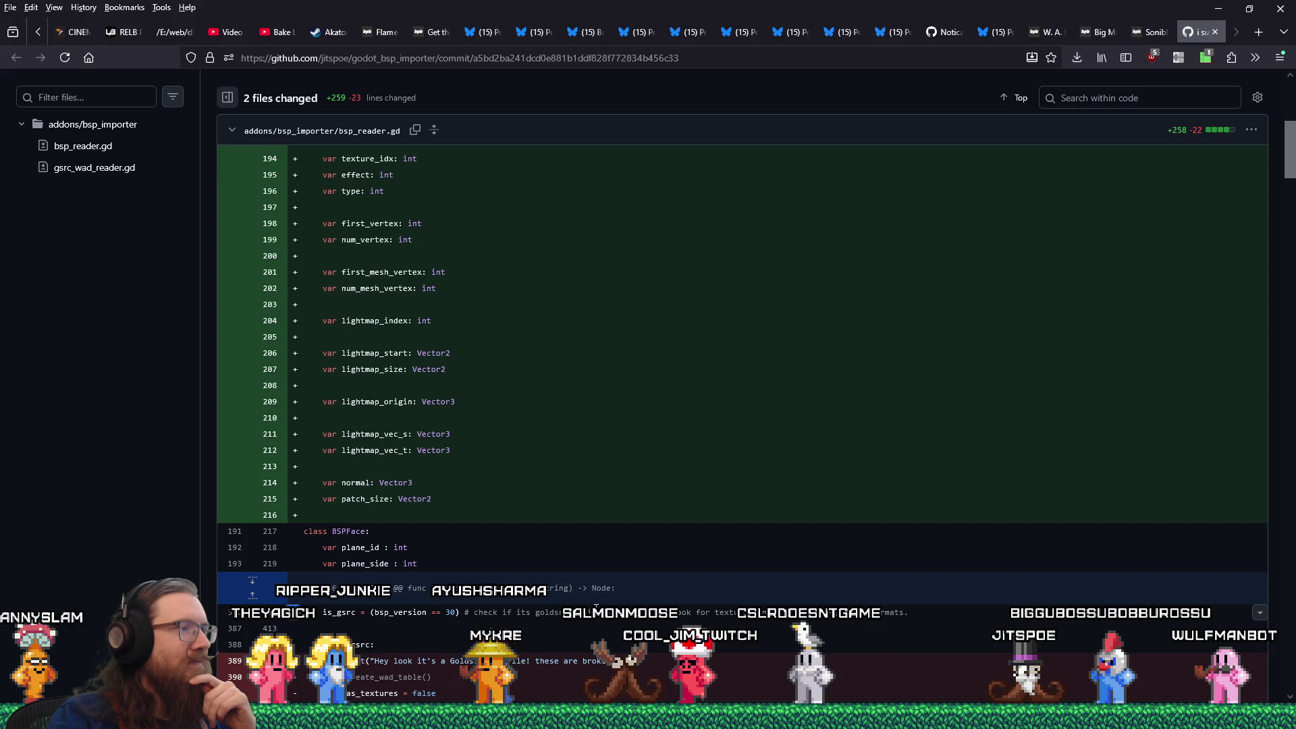
scroll(596, 607, up, 4)
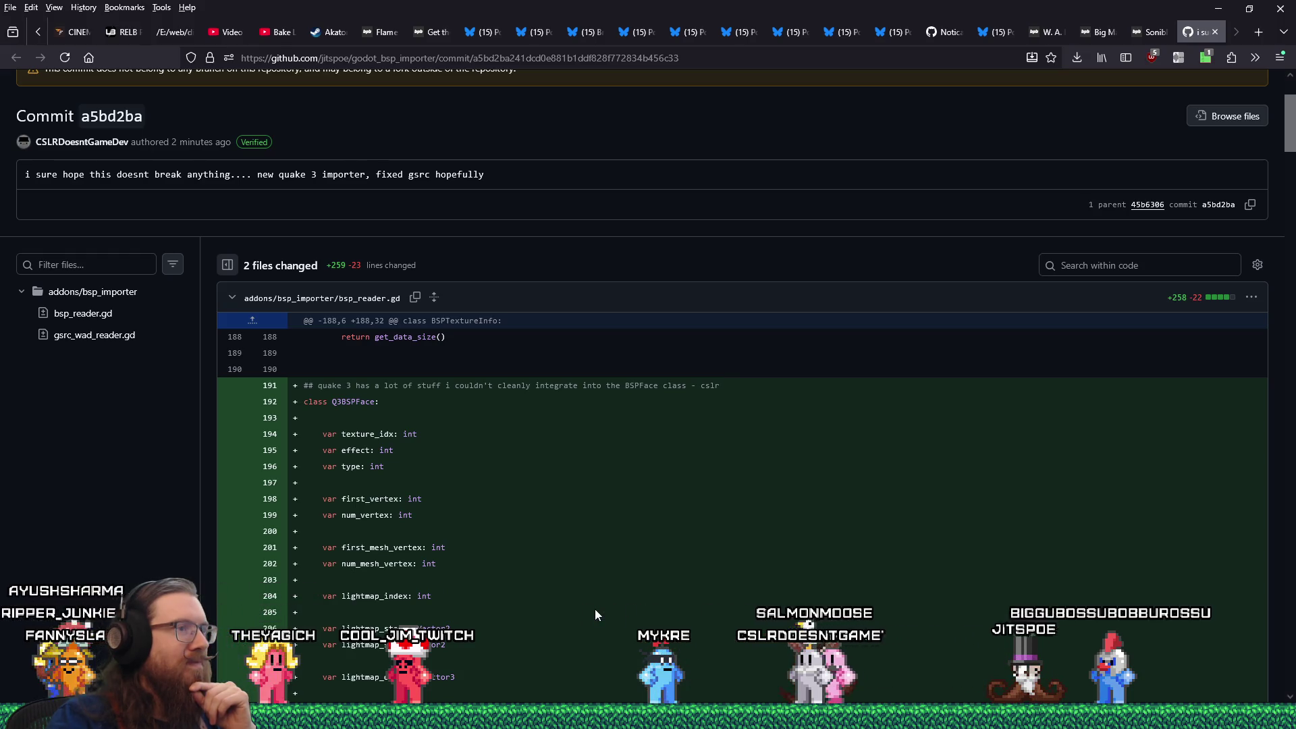
scroll(595, 615, down, 1)
scroll(595, 614, down, 5)
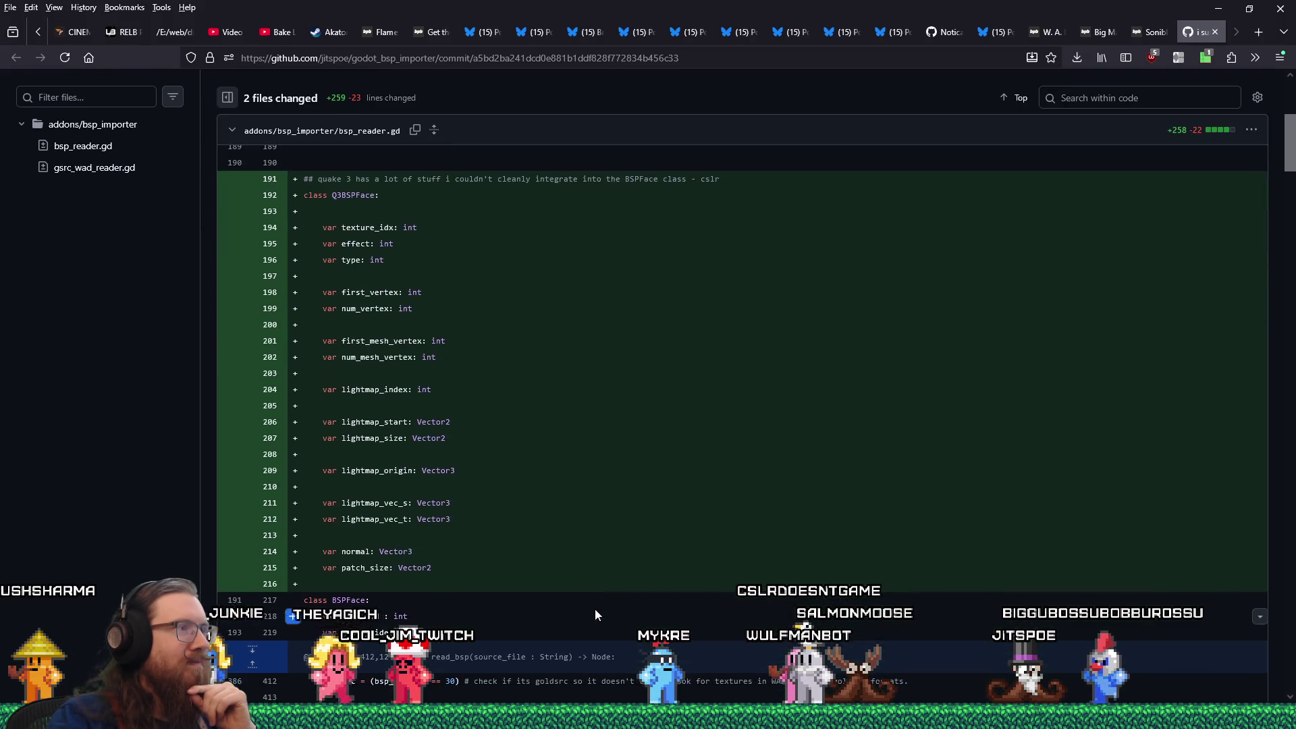
scroll(596, 615, down, 2)
scroll(596, 614, down, 1)
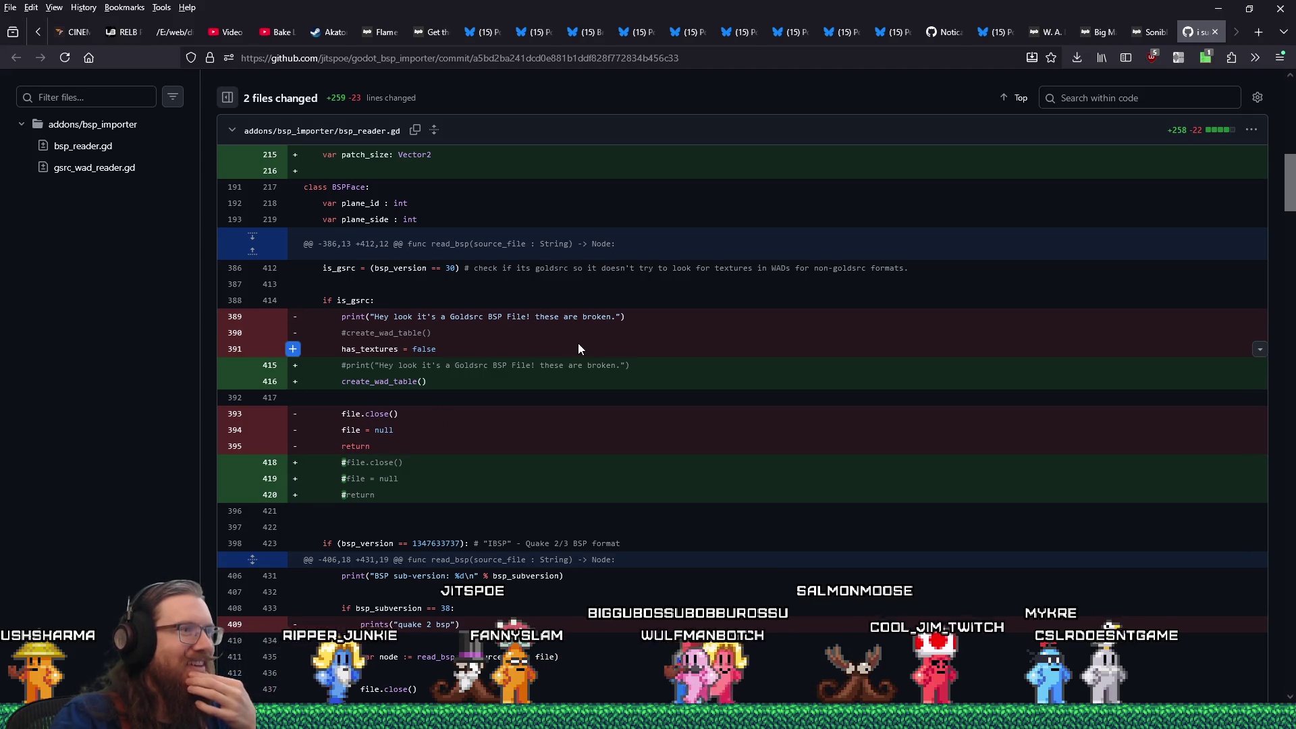
scroll(648, 530, down, 2)
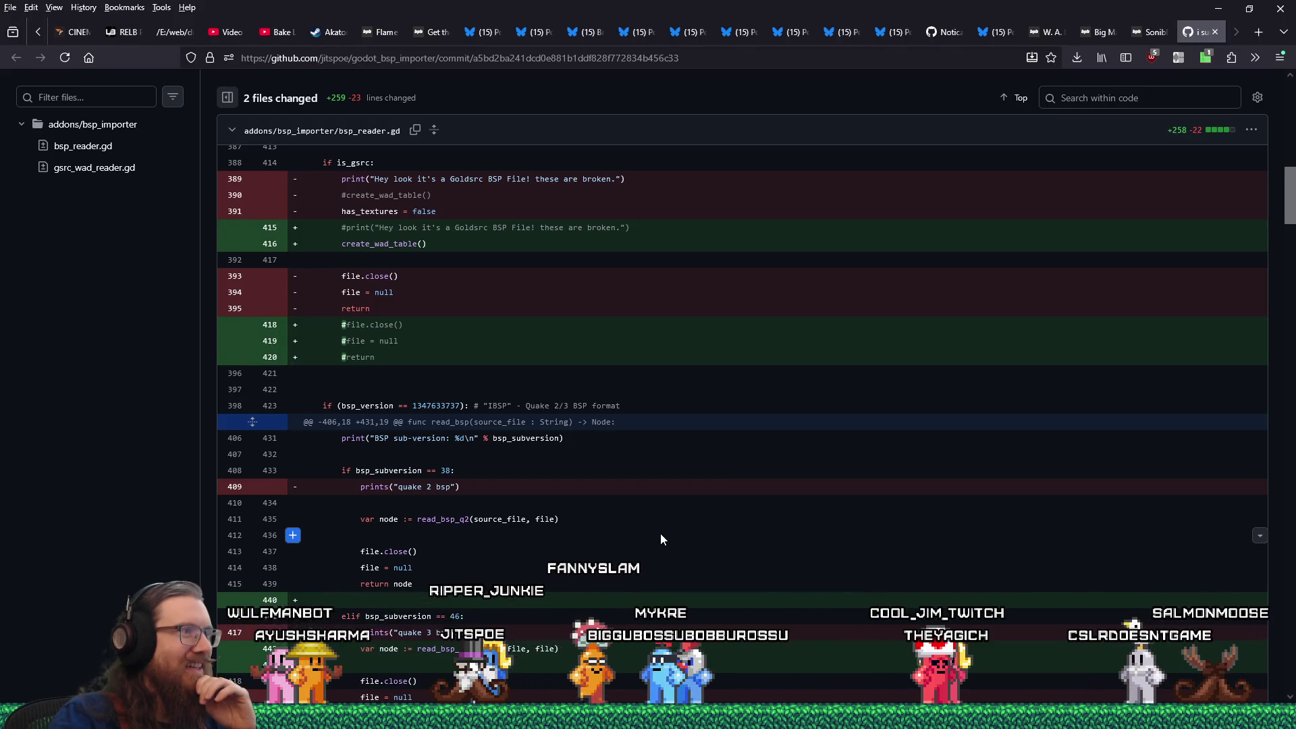
scroll(661, 538, up, 1)
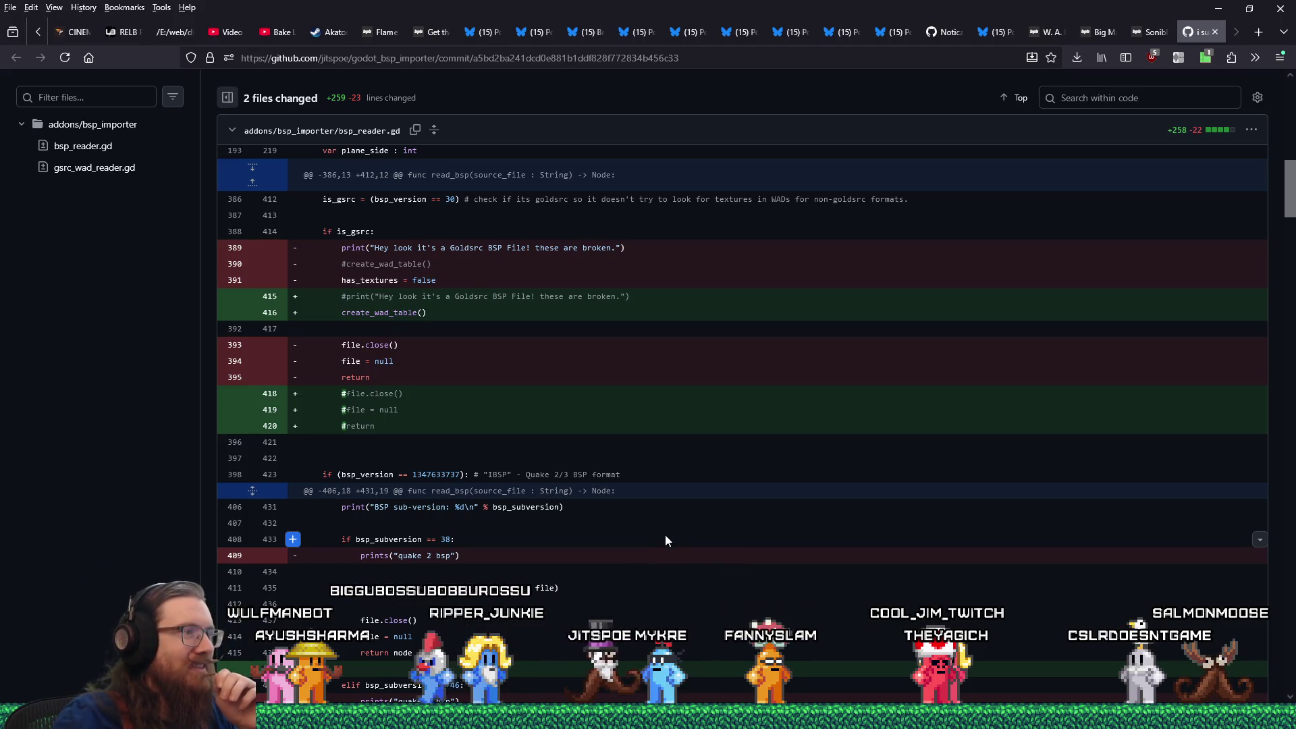
scroll(669, 536, down, 2)
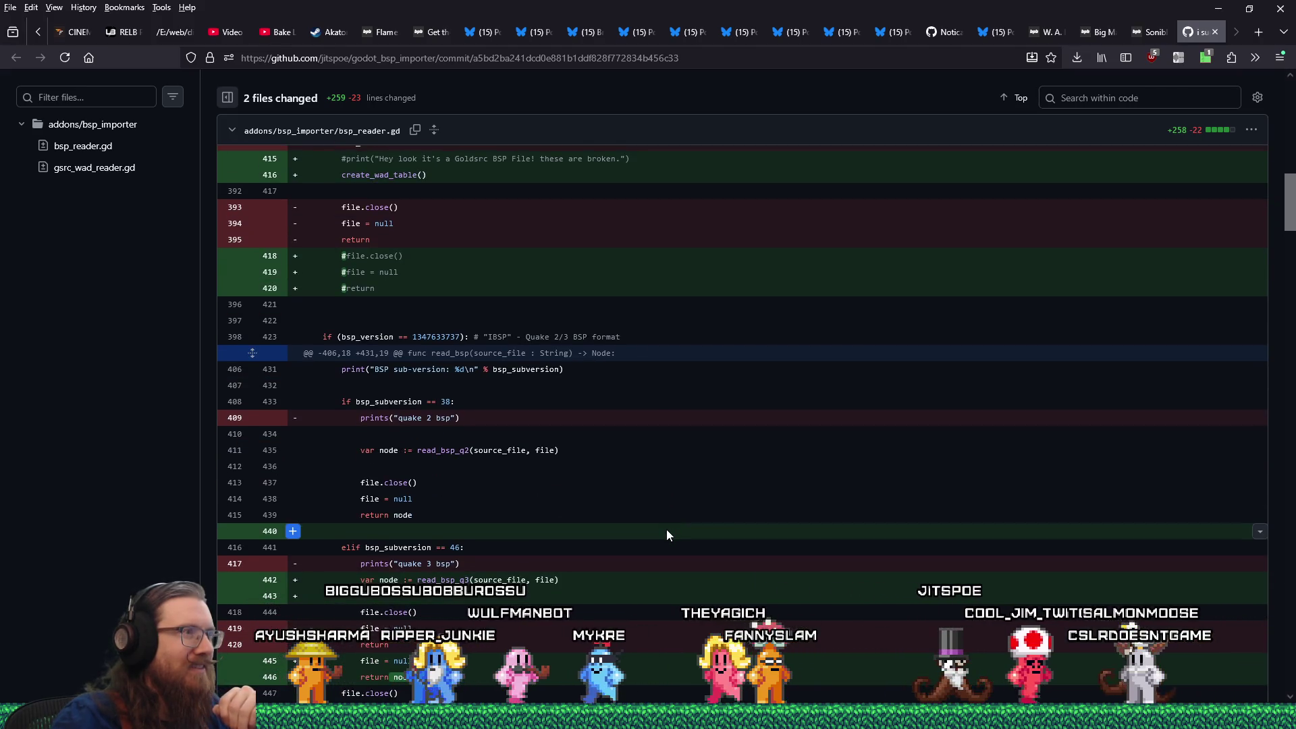
scroll(667, 536, up, 3)
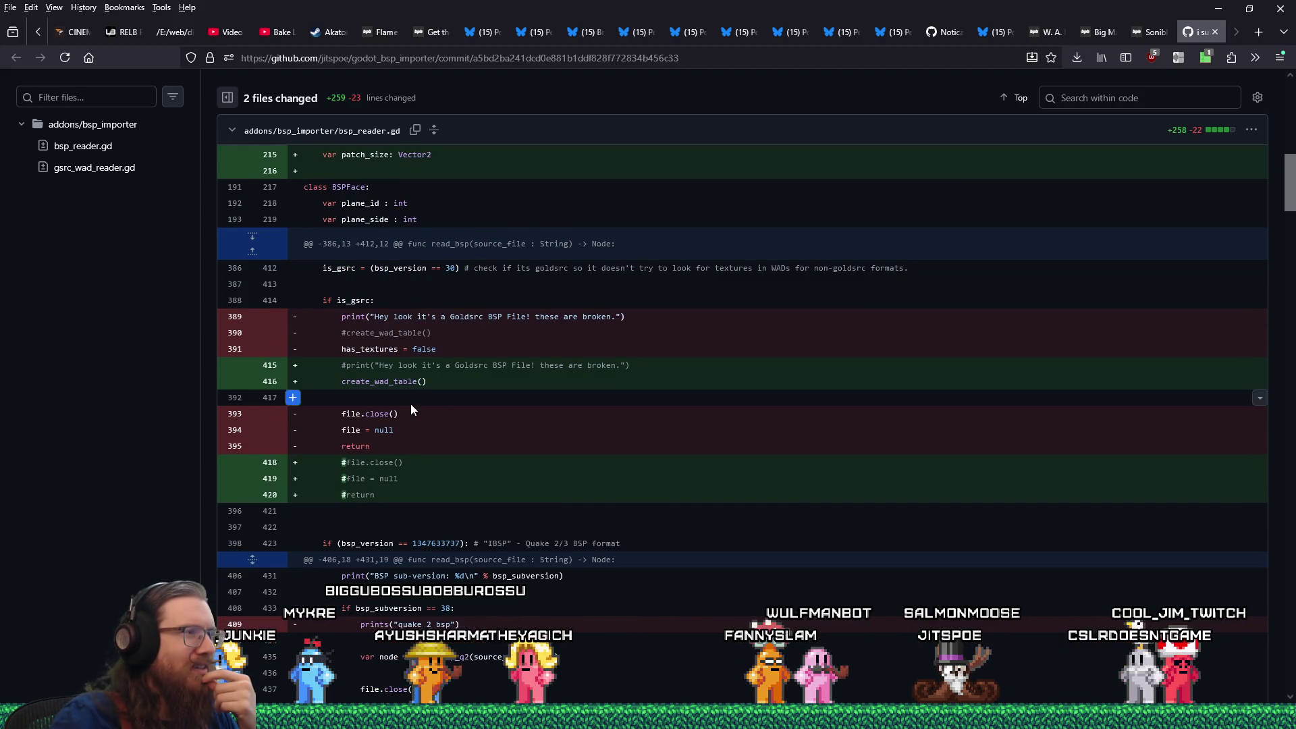
scroll(416, 440, up, 11)
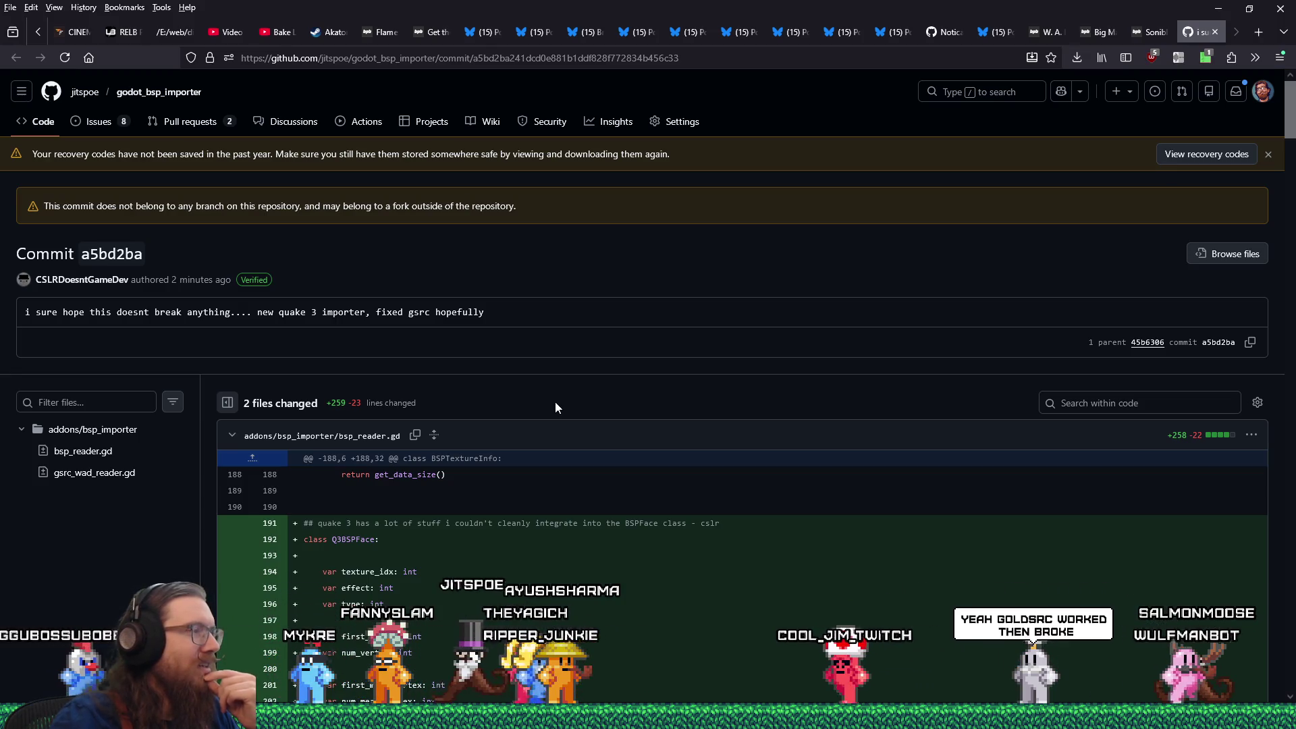
scroll(555, 402, down, 5)
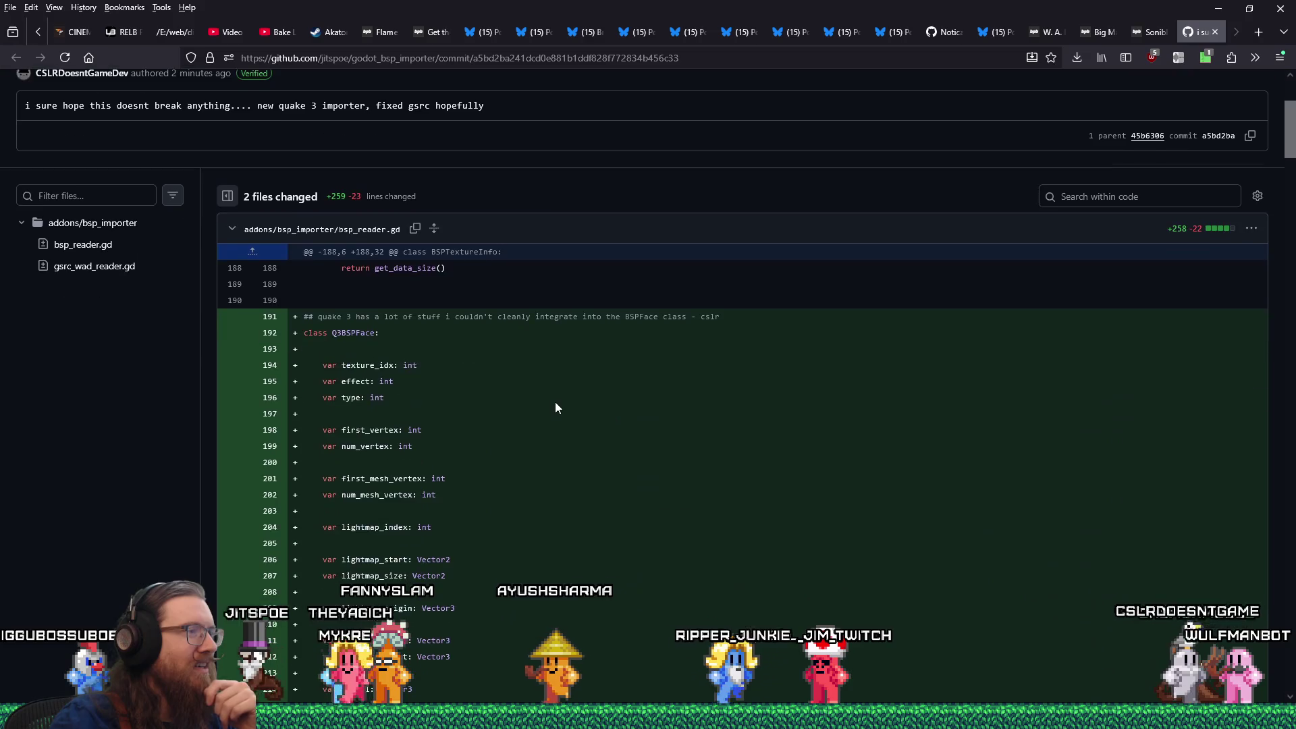
scroll(555, 404, down, 2)
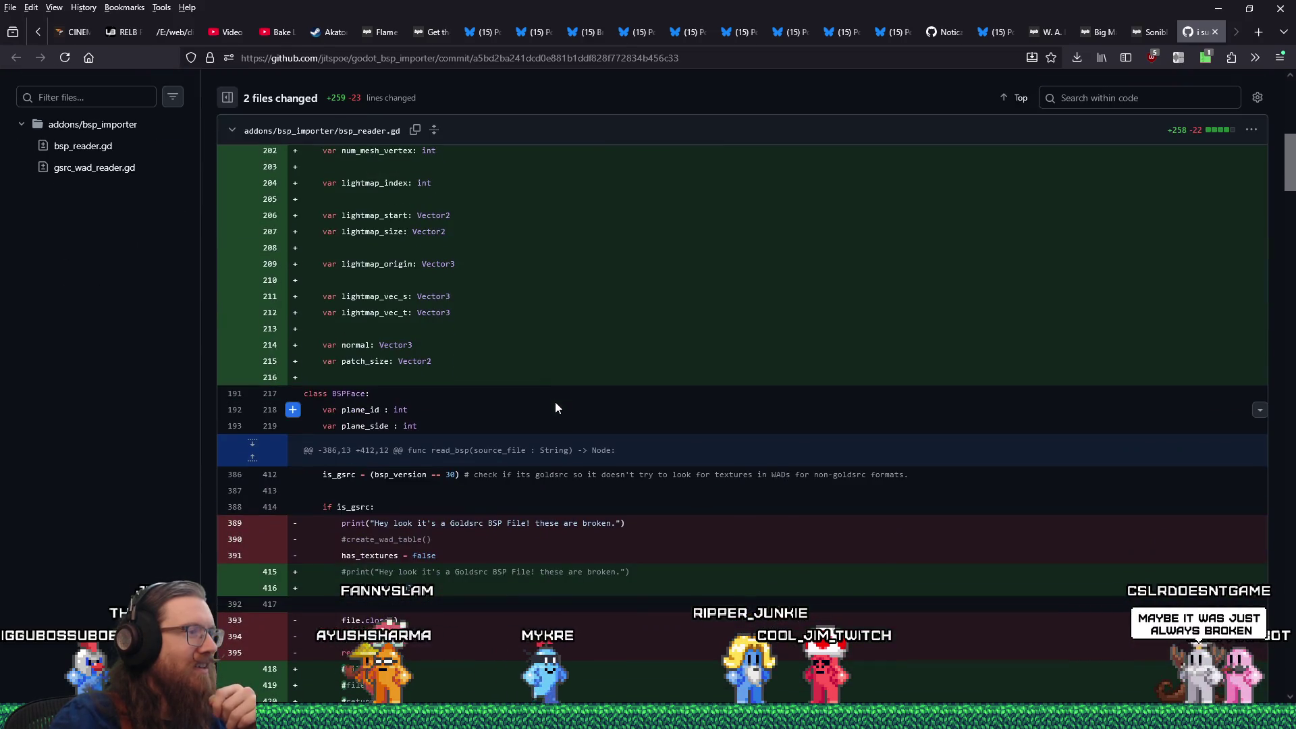
scroll(555, 408, down, 3)
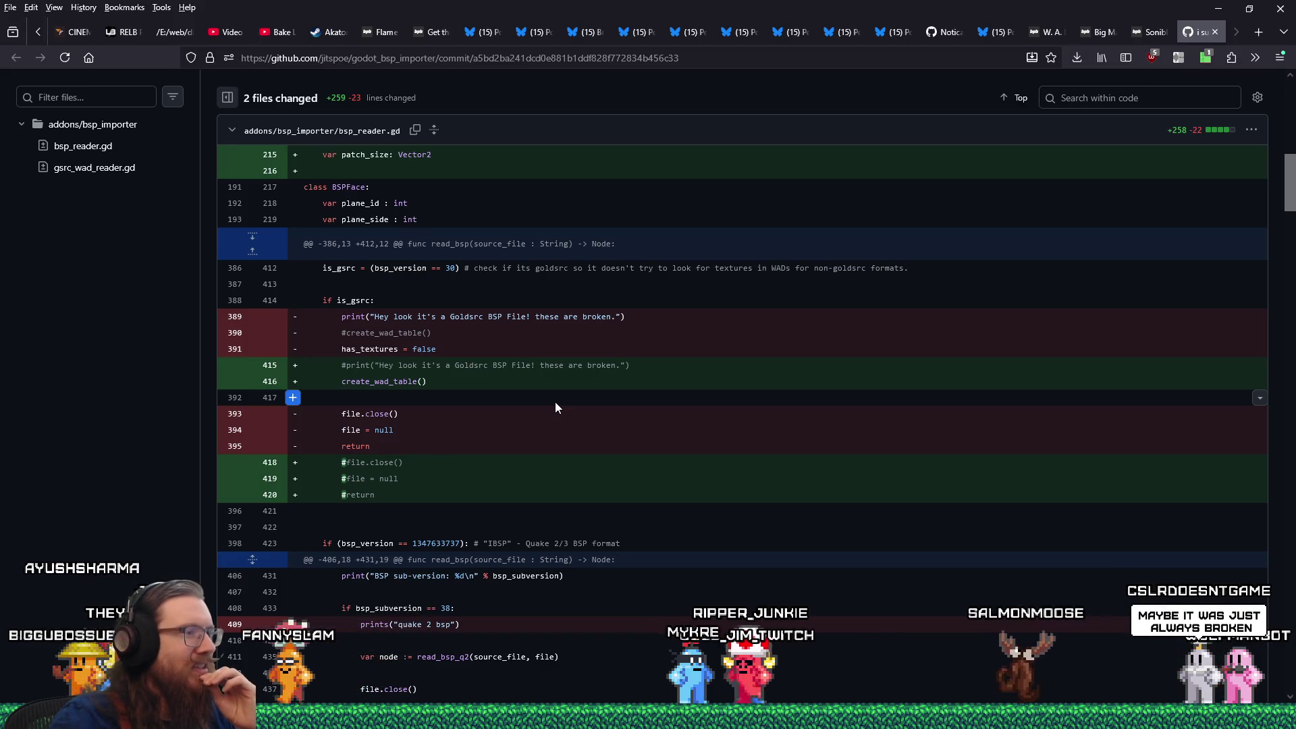
scroll(555, 403, down, 2)
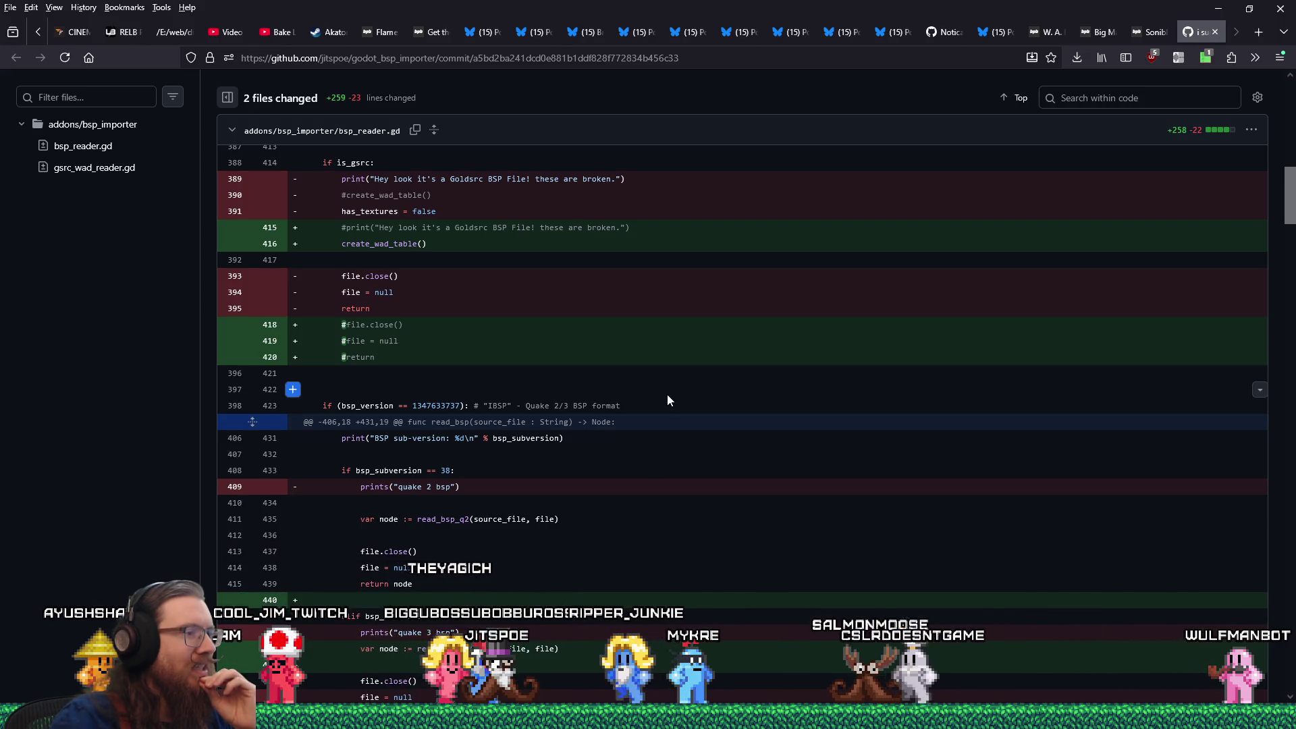
scroll(667, 396, down, 2)
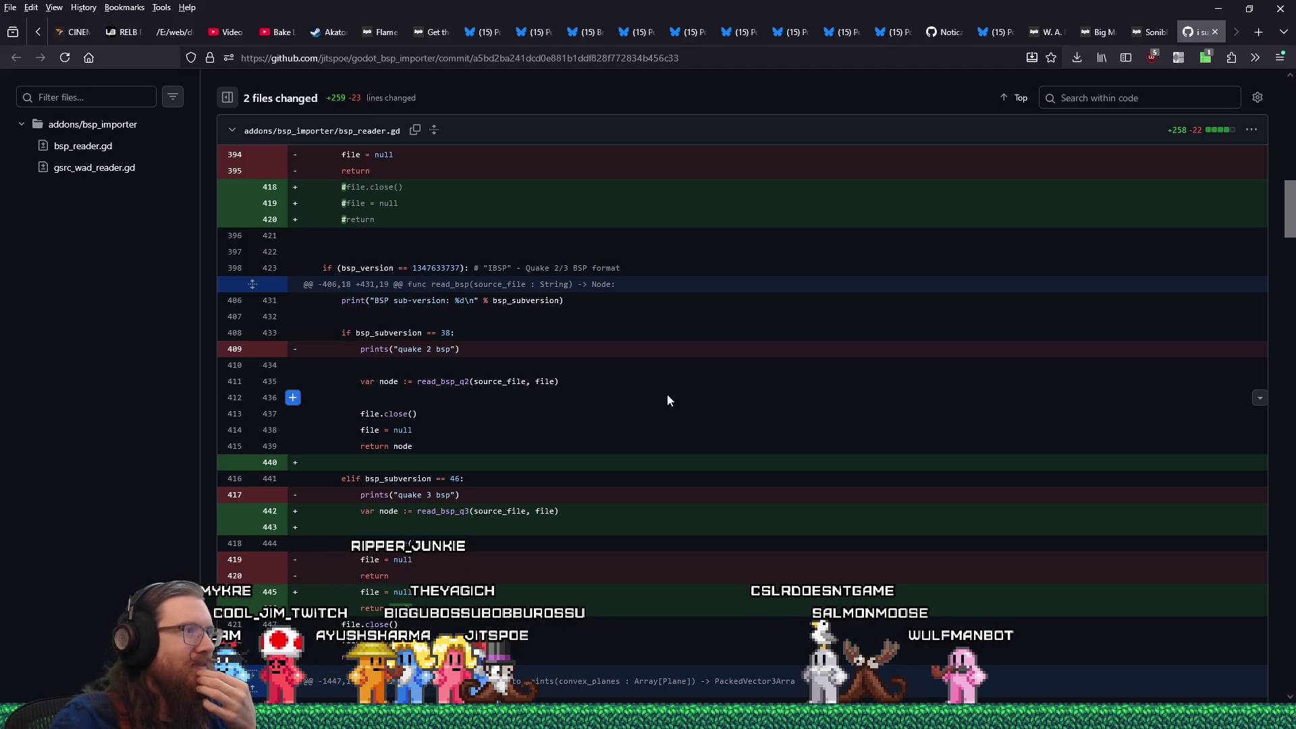
scroll(667, 400, down, 2)
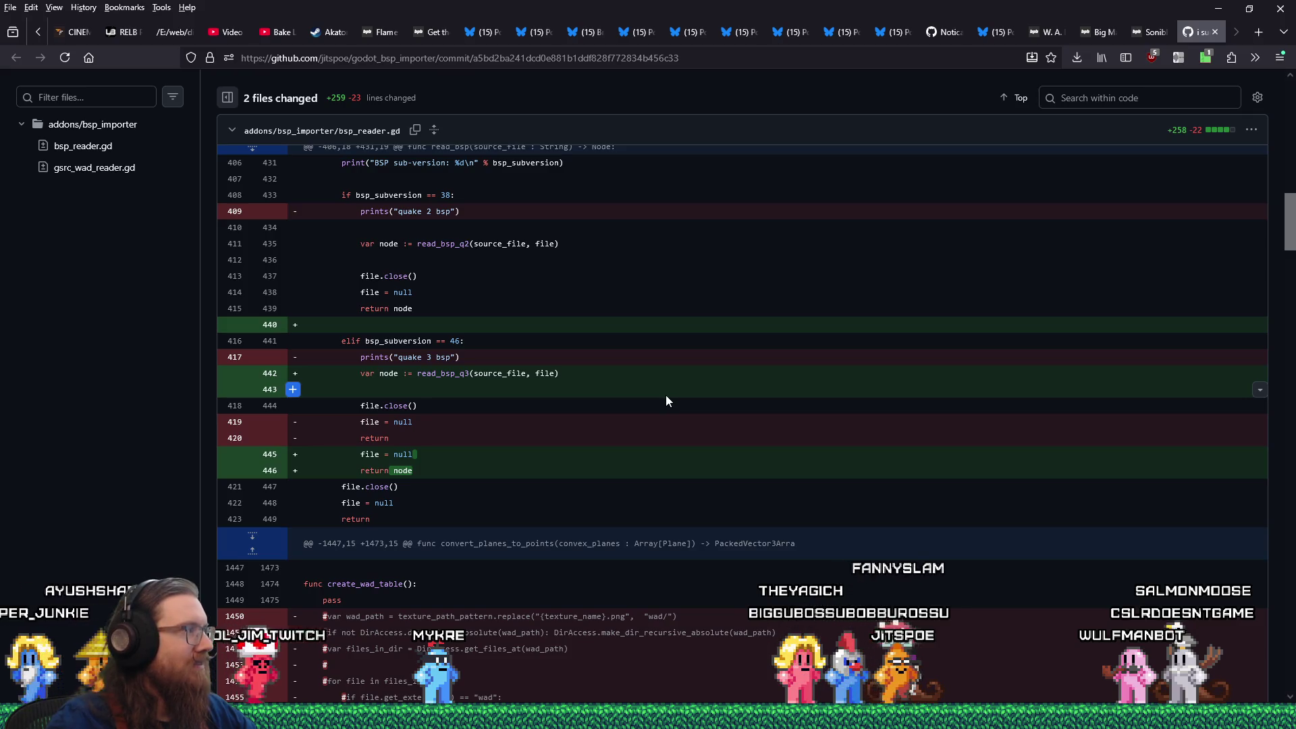
scroll(667, 395, down, 2)
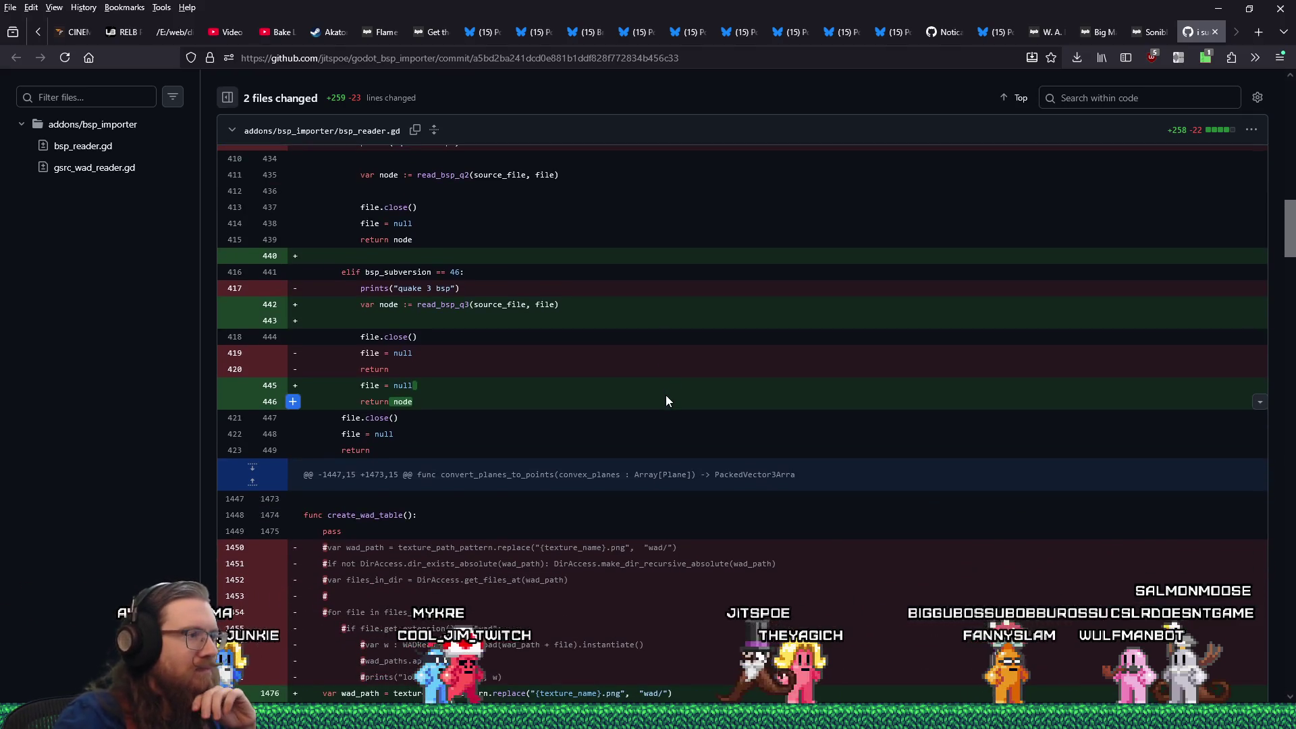
scroll(666, 401, down, 3)
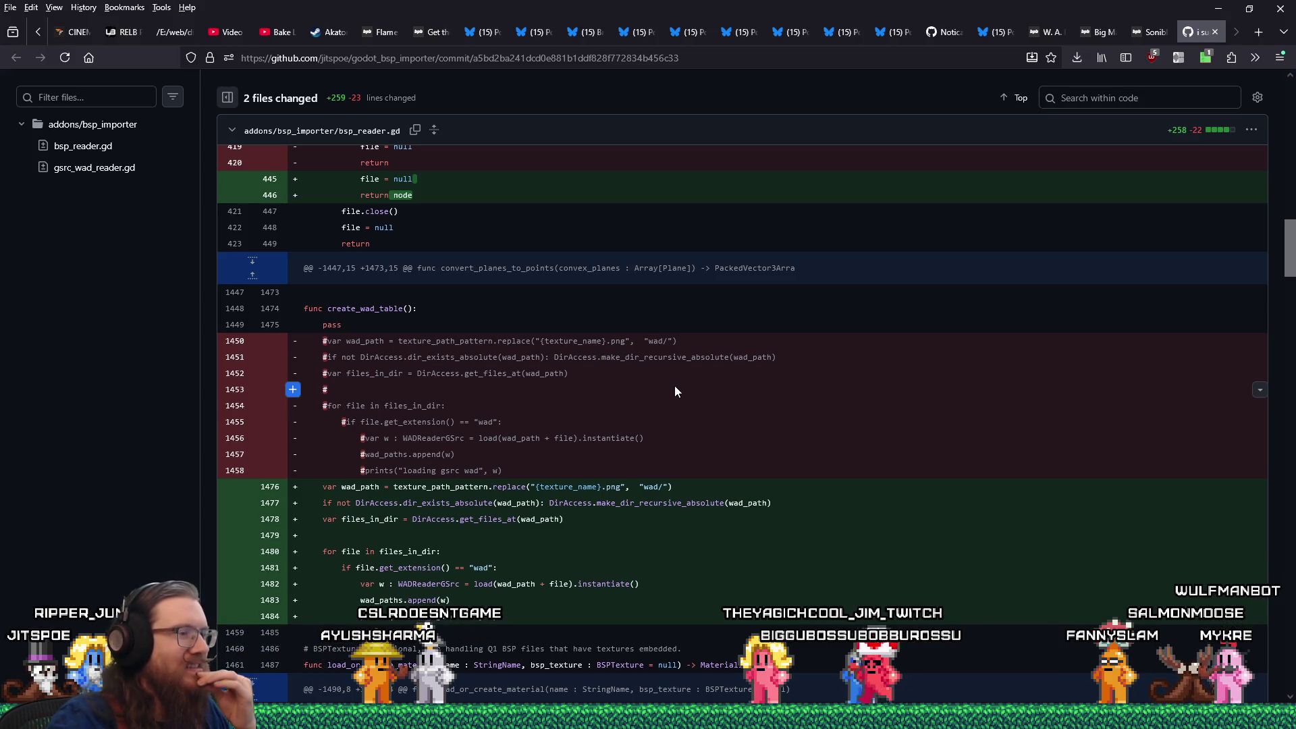
scroll(675, 389, down, 2)
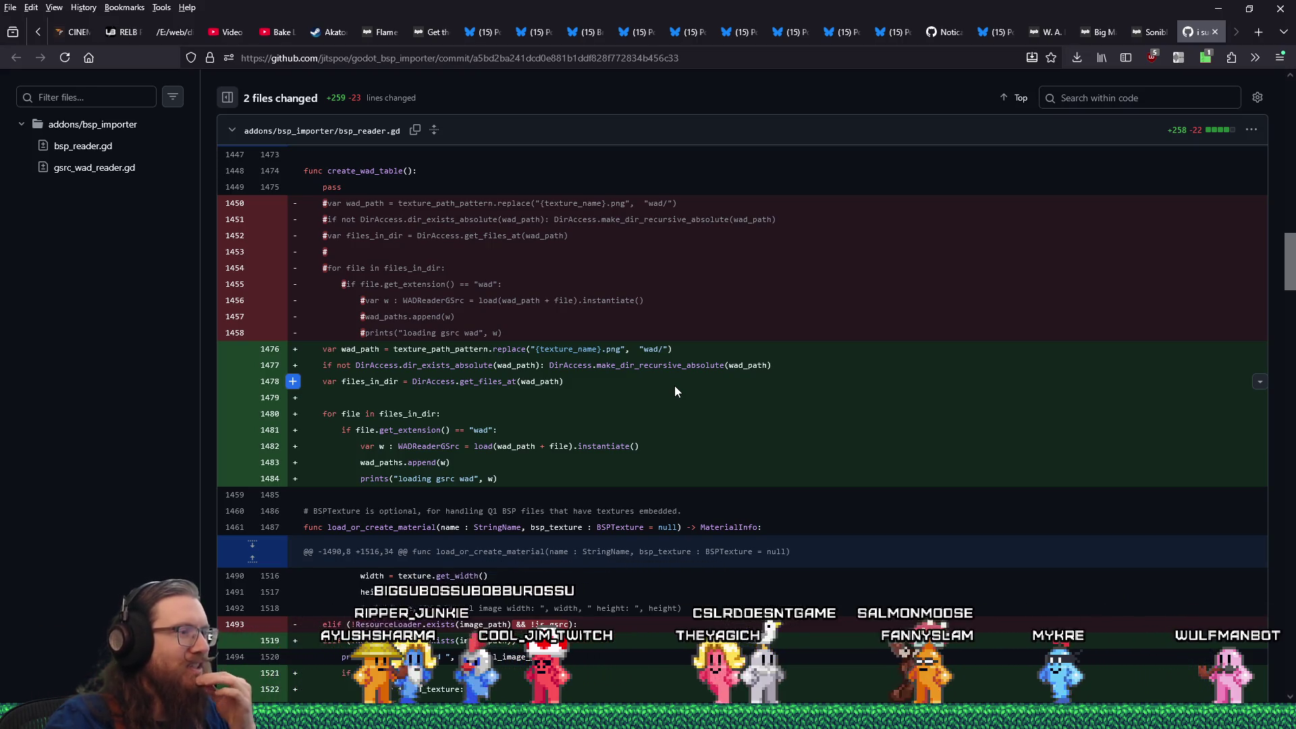
scroll(674, 392, down, 2)
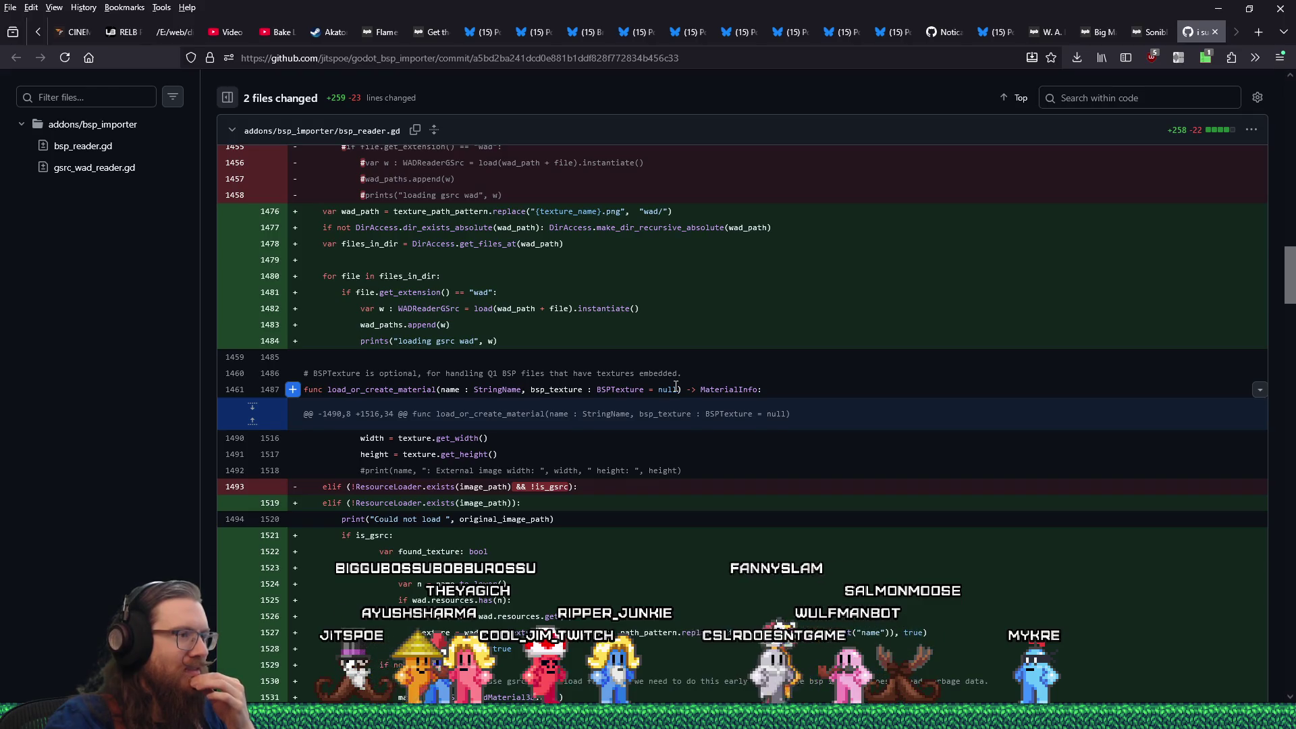
scroll(675, 386, down, 1)
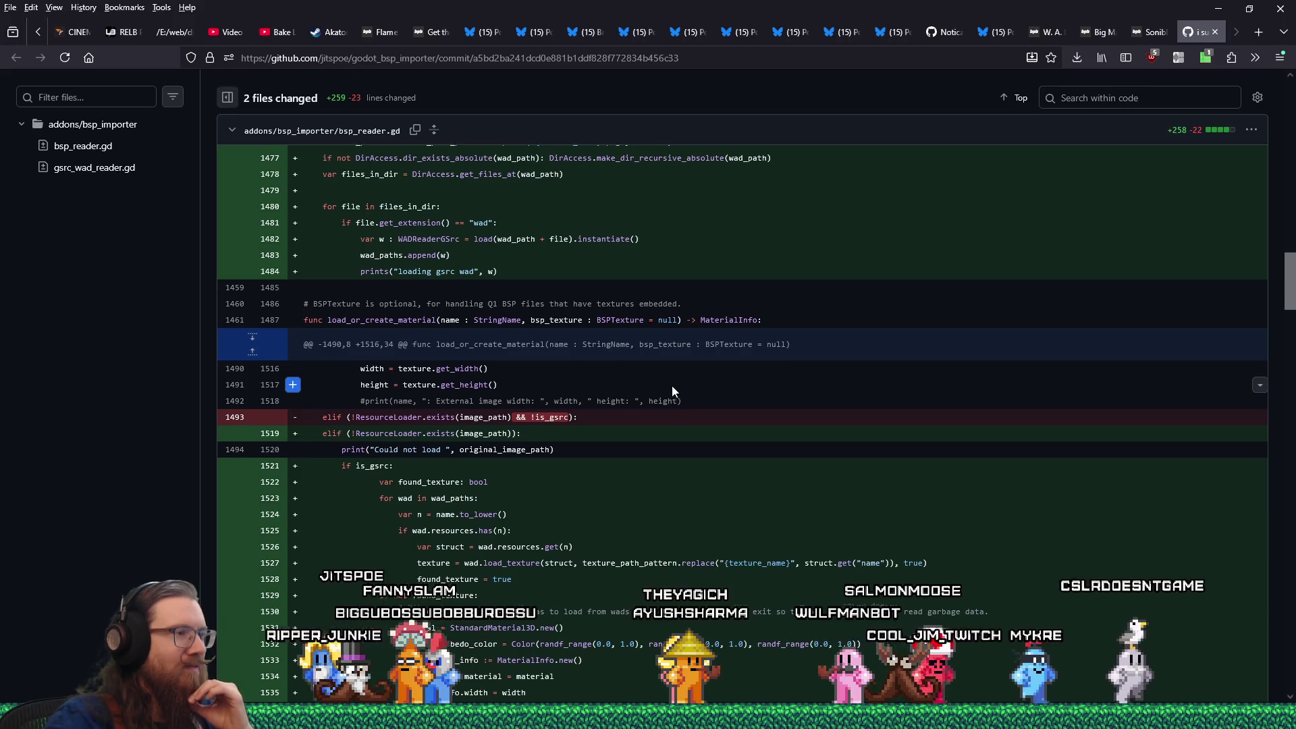
scroll(672, 389, down, 2)
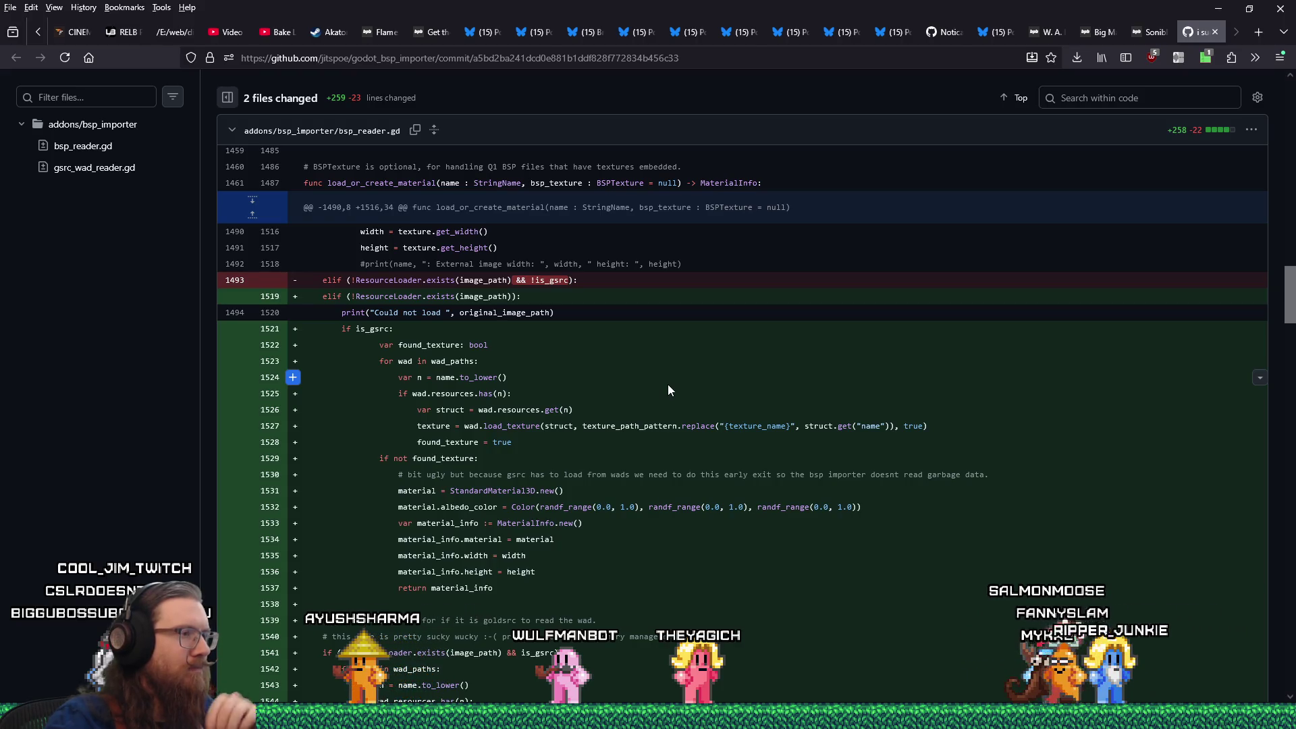
scroll(669, 391, down, 2)
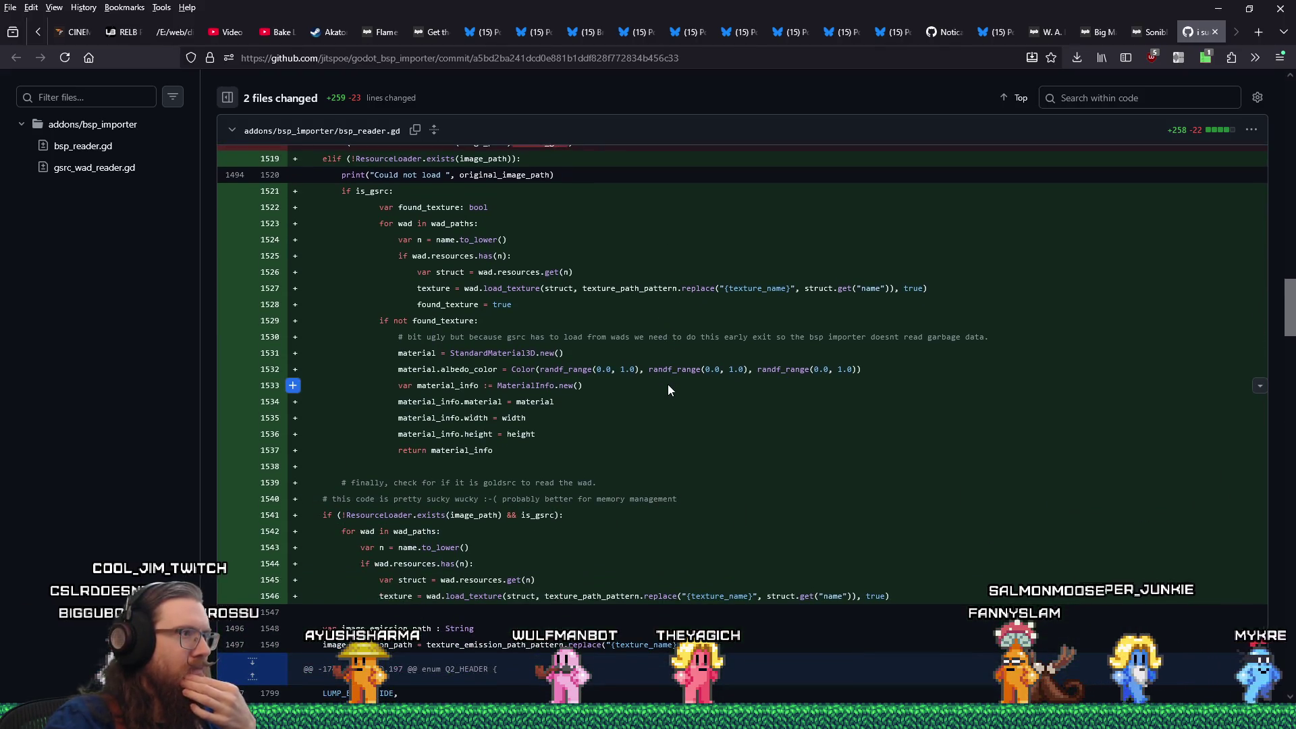
scroll(668, 390, down, 2)
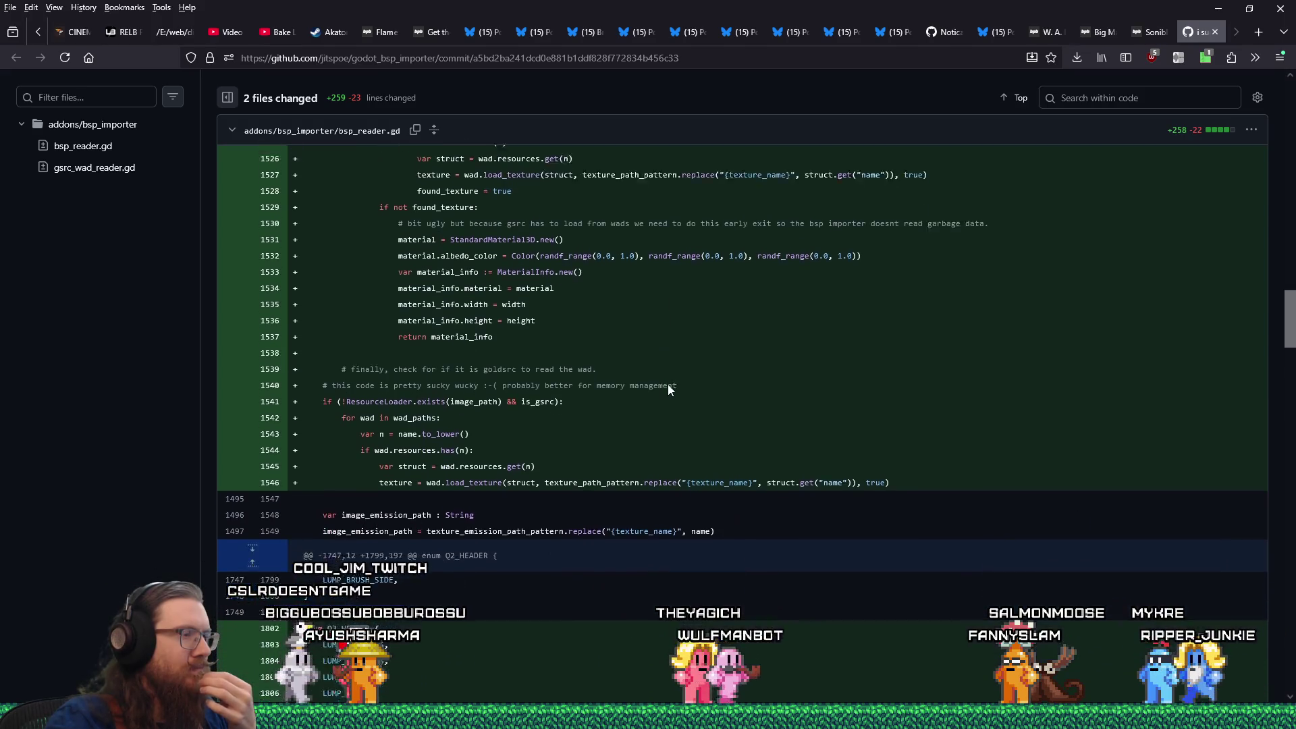
scroll(669, 391, down, 2)
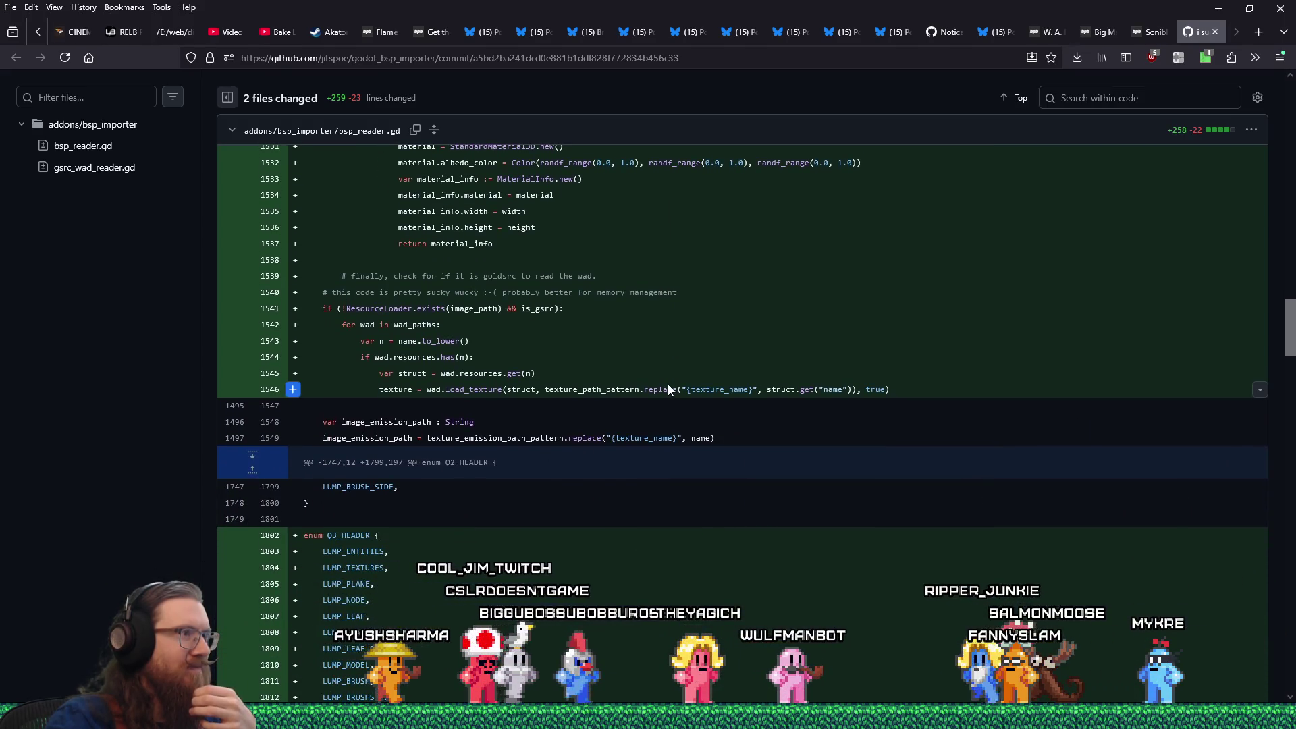
scroll(668, 390, down, 3)
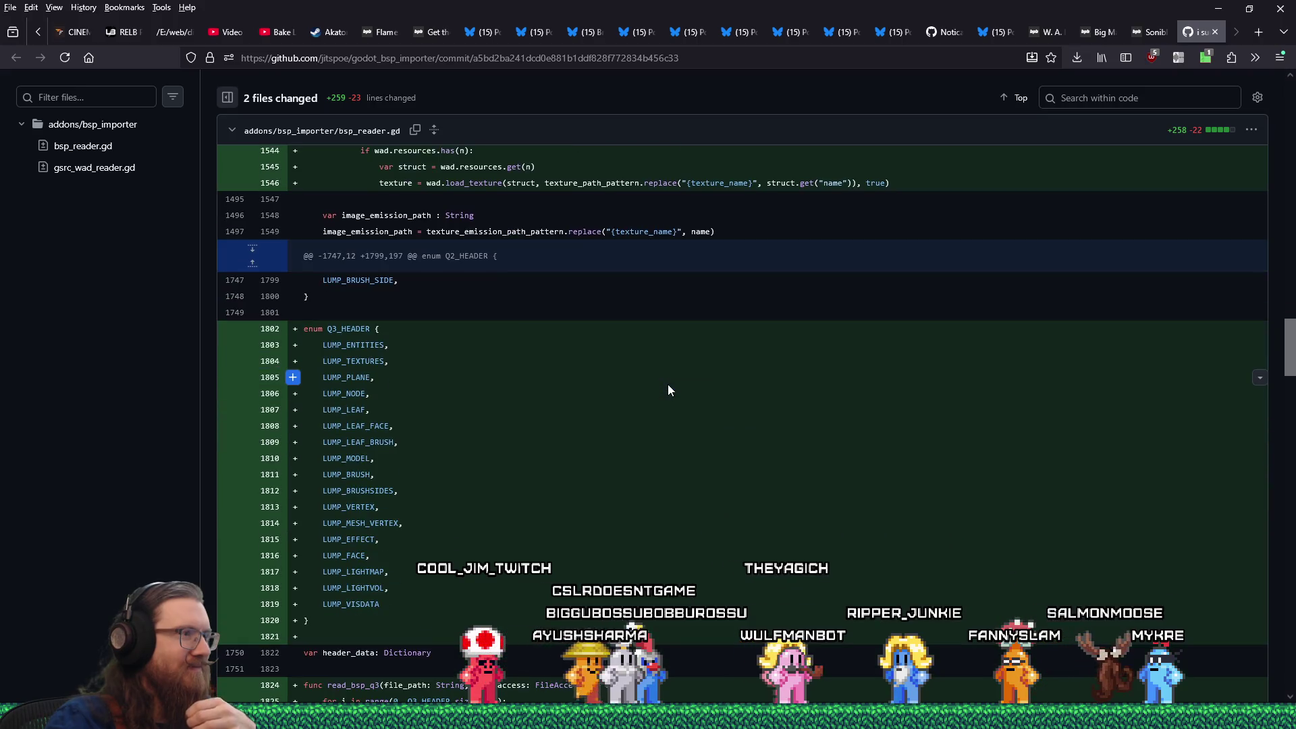
scroll(668, 391, down, 2)
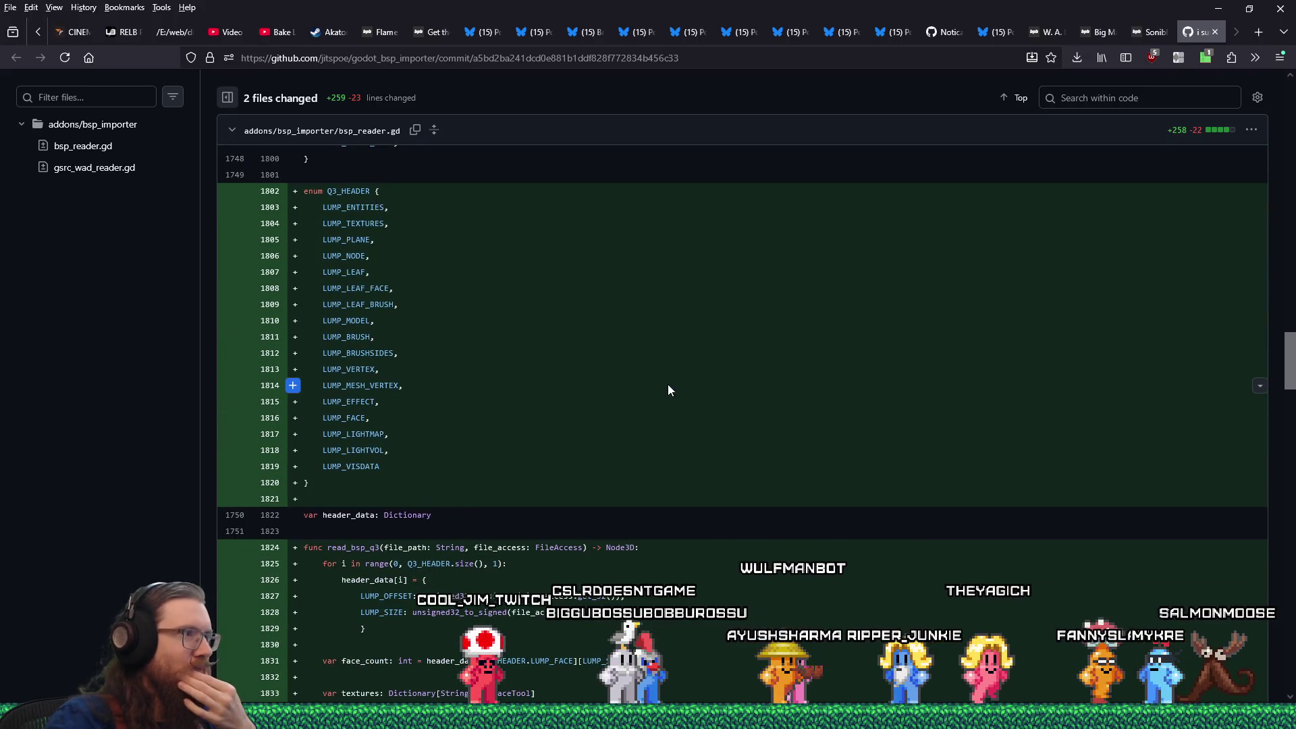
scroll(668, 391, down, 2)
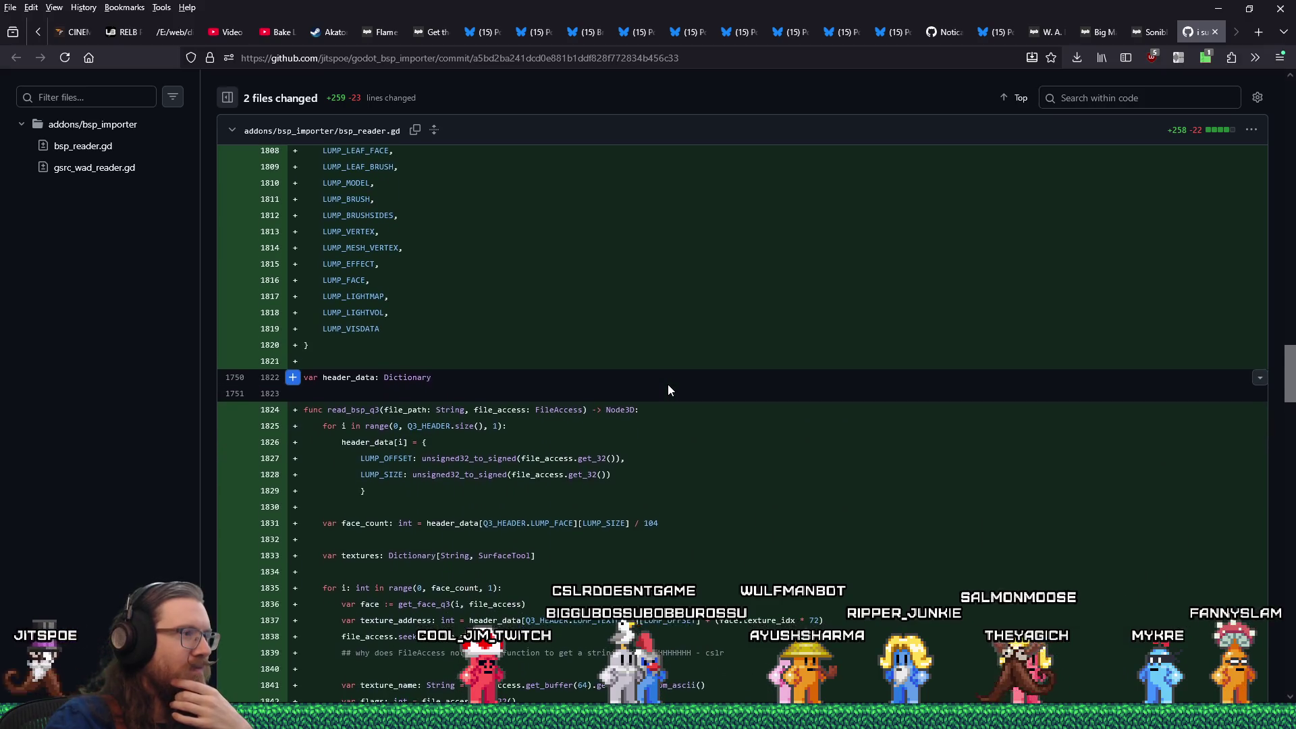
scroll(668, 391, down, 1)
scroll(669, 390, down, 3)
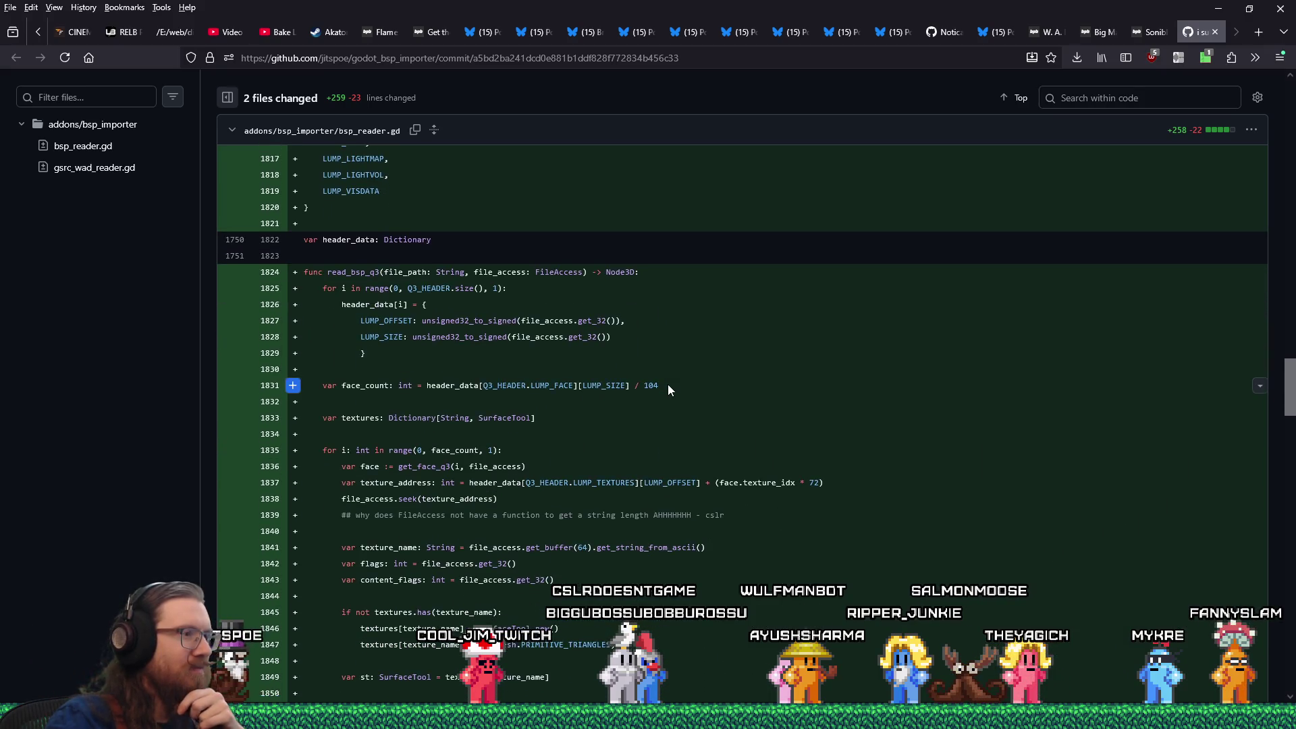
scroll(668, 390, down, 3)
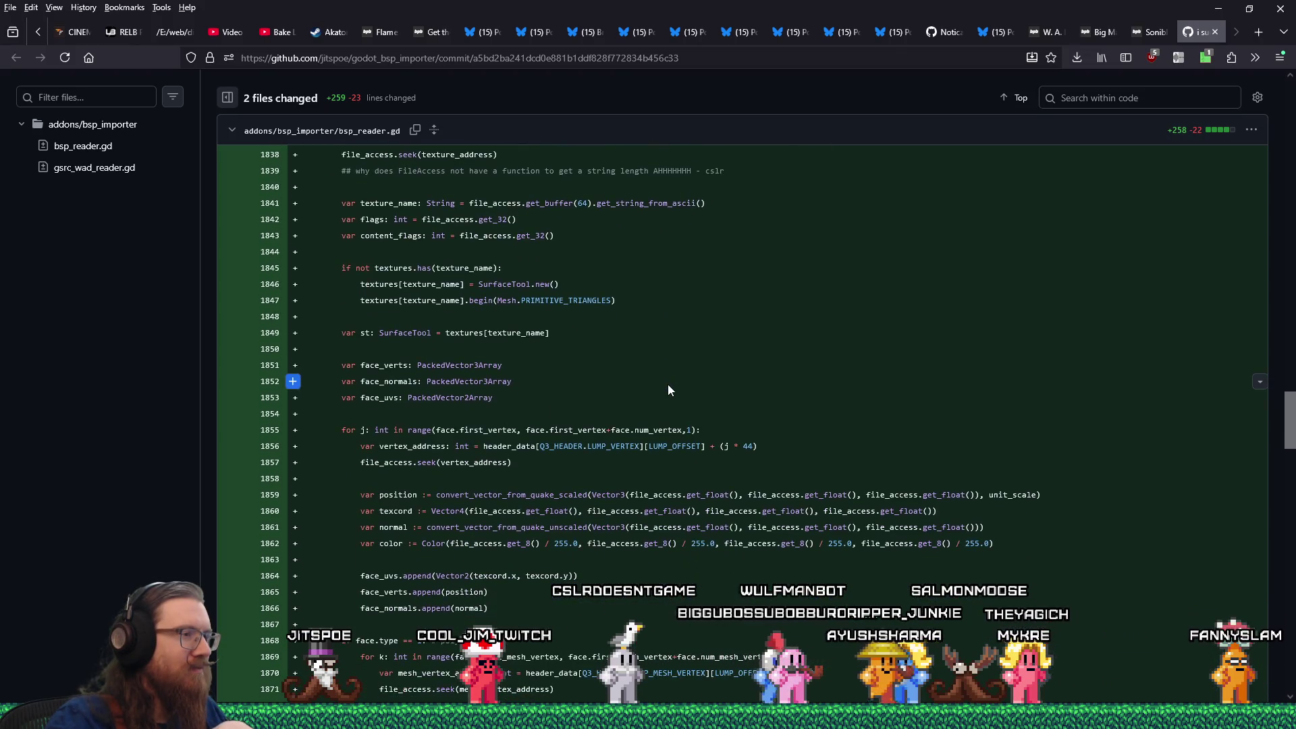
scroll(668, 391, down, 1)
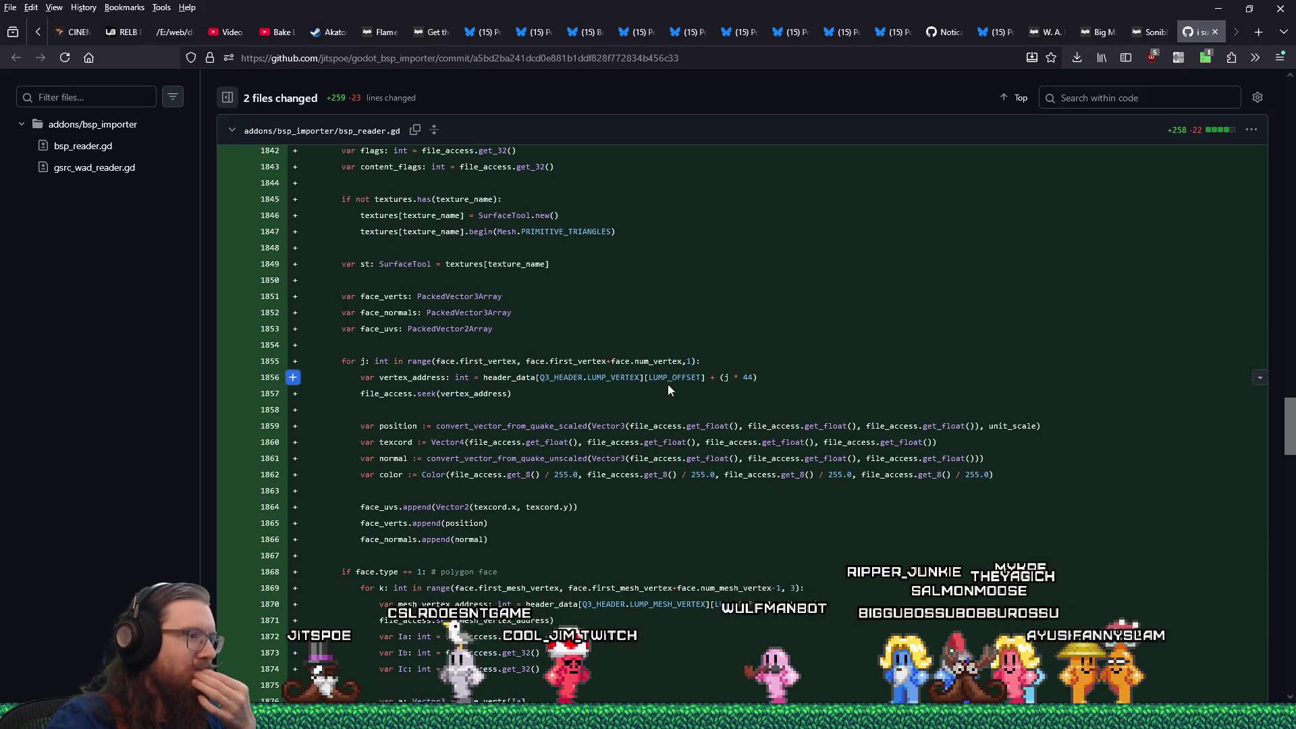
scroll(668, 390, down, 3)
scroll(668, 390, down, 6)
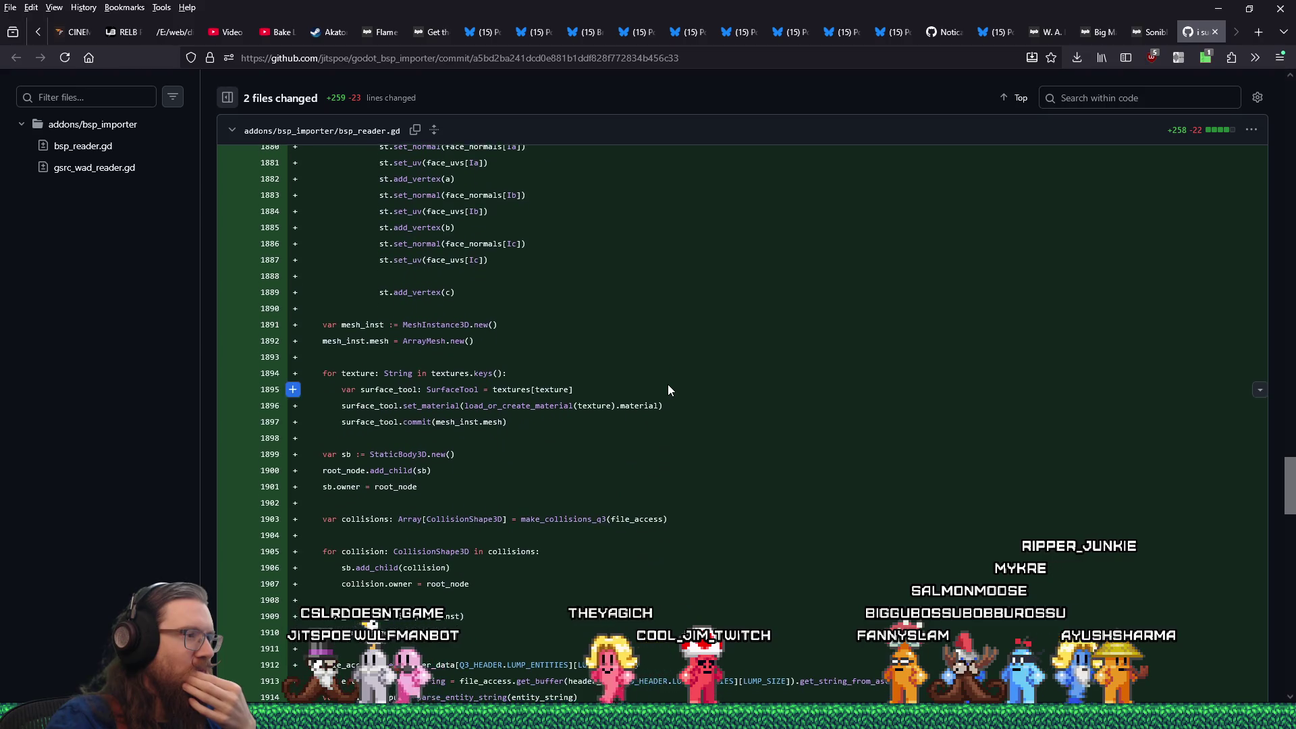
scroll(668, 390, down, 1)
scroll(668, 390, down, 3)
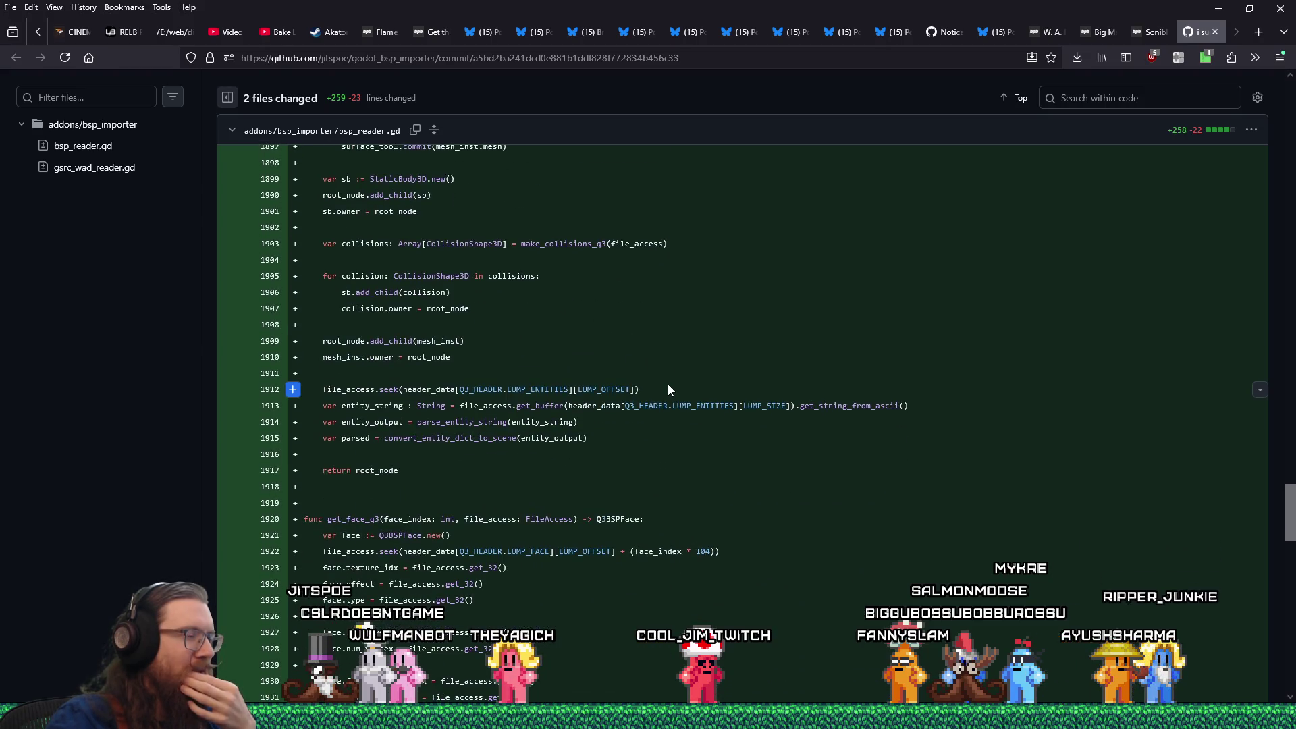
scroll(669, 390, down, 4)
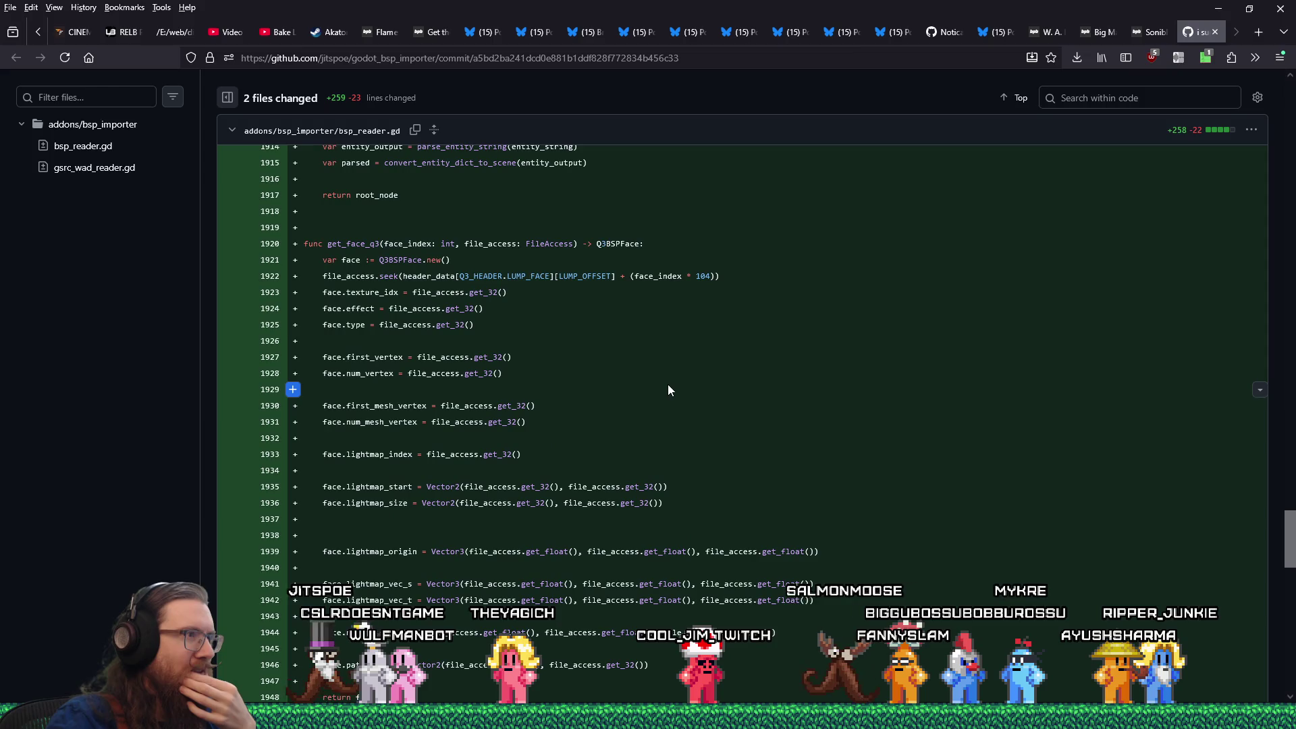
scroll(668, 390, down, 4)
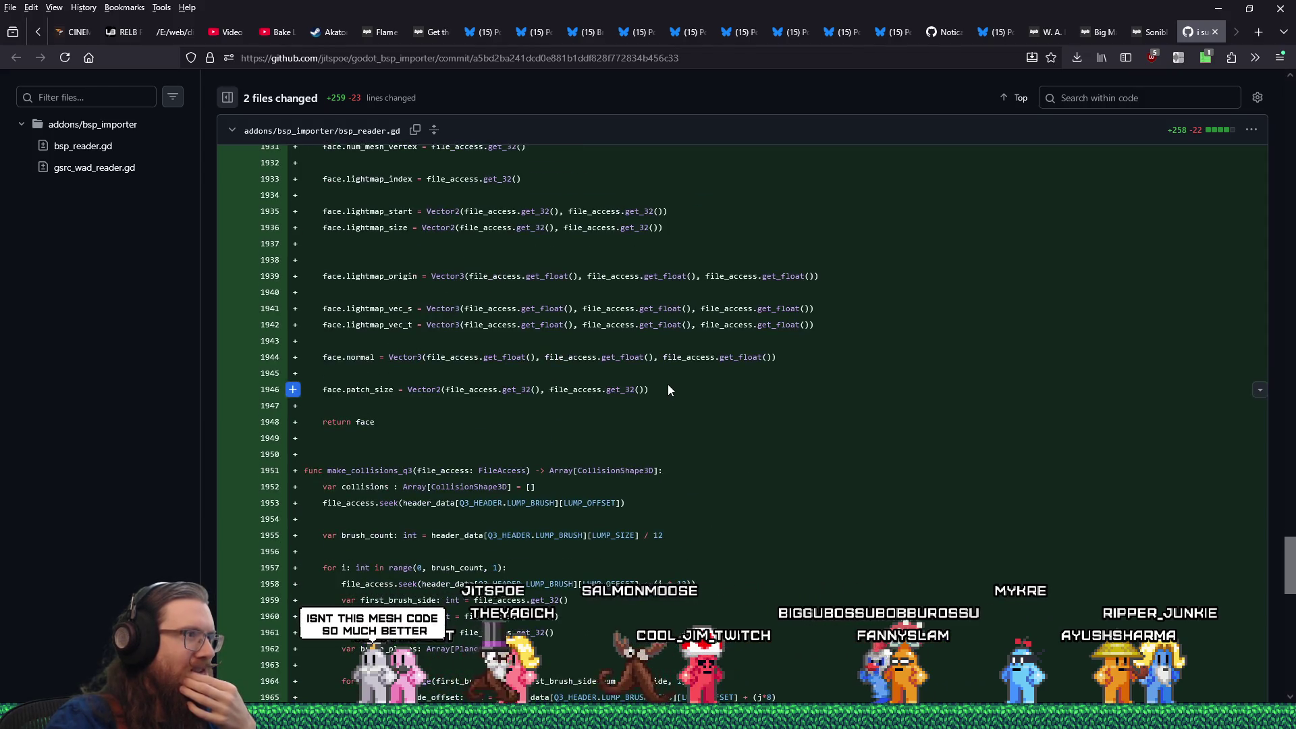
scroll(668, 390, up, 3)
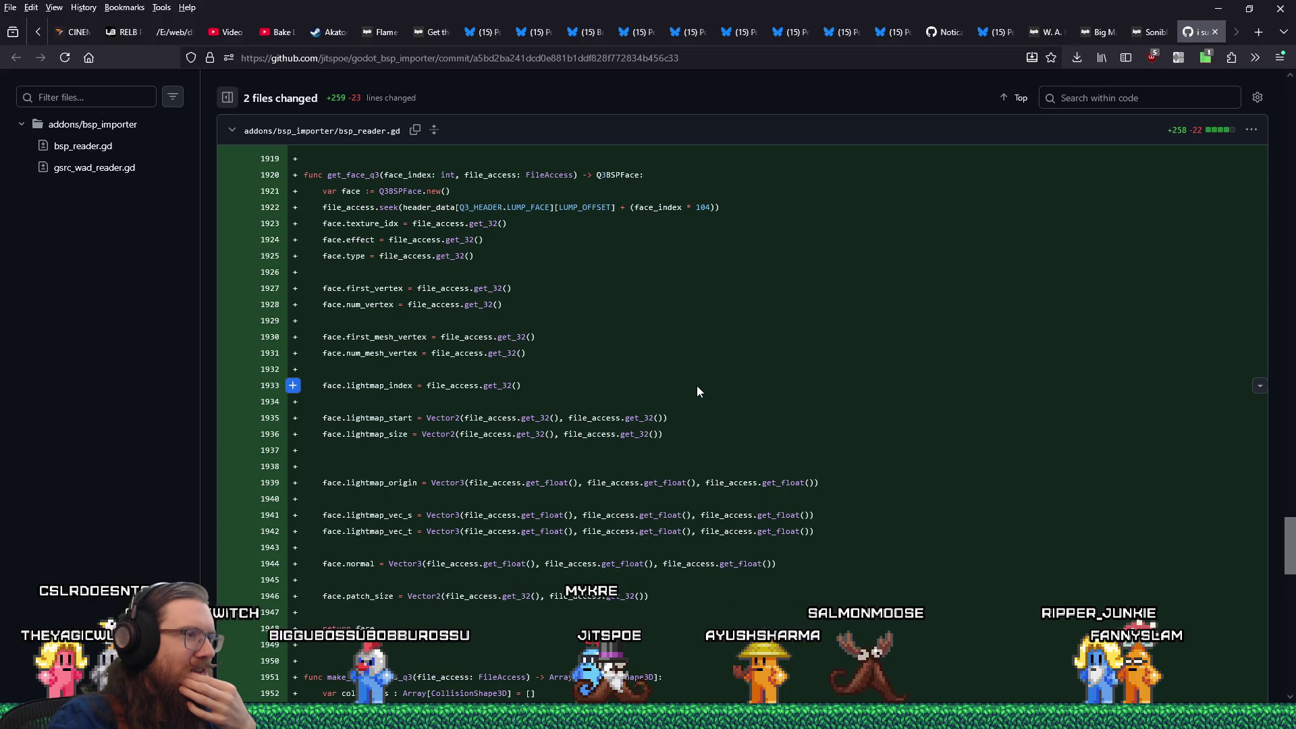
click(459, 416)
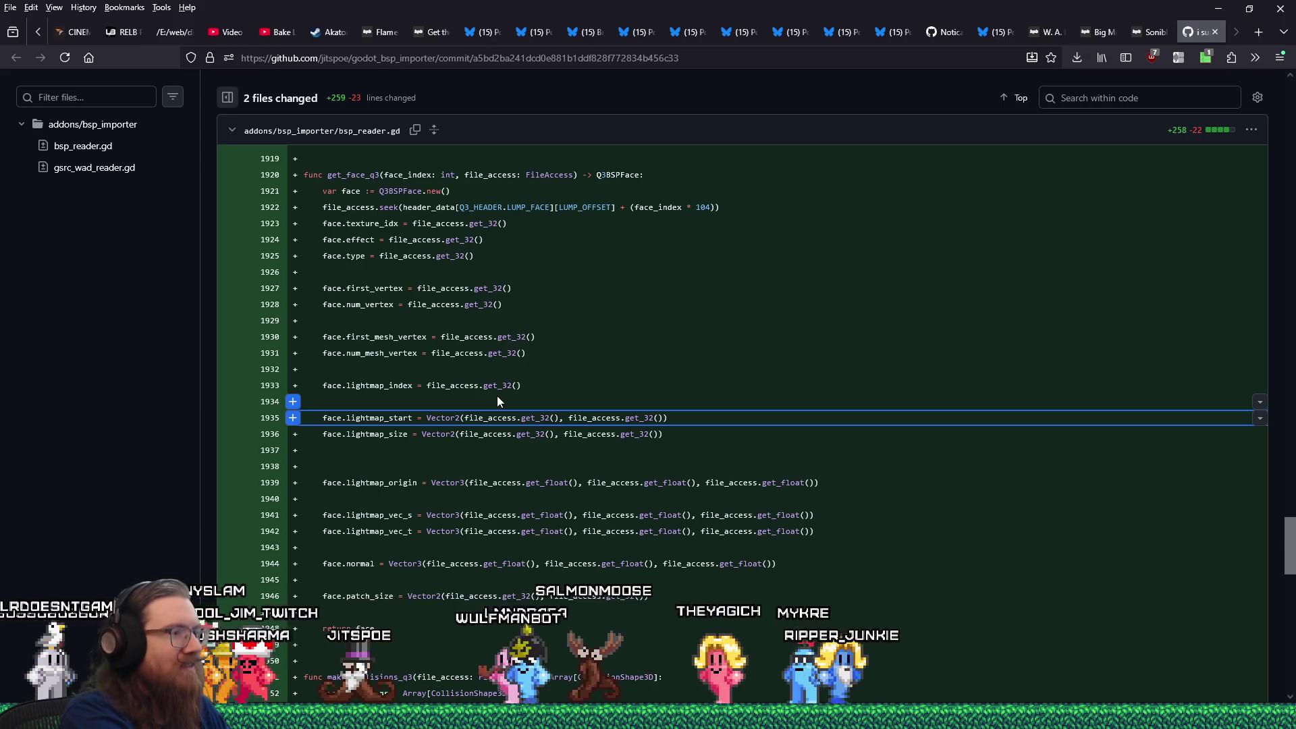
scroll(497, 327, down, 3)
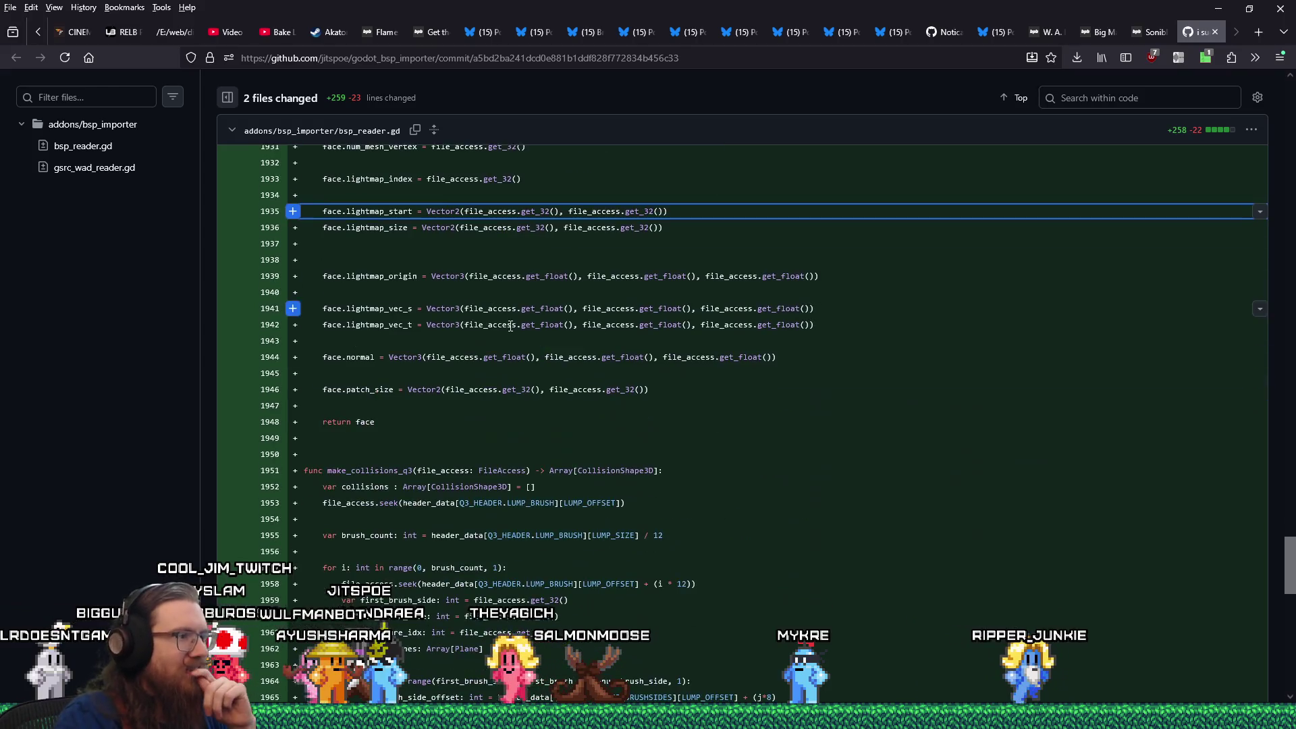
scroll(650, 312, down, 3)
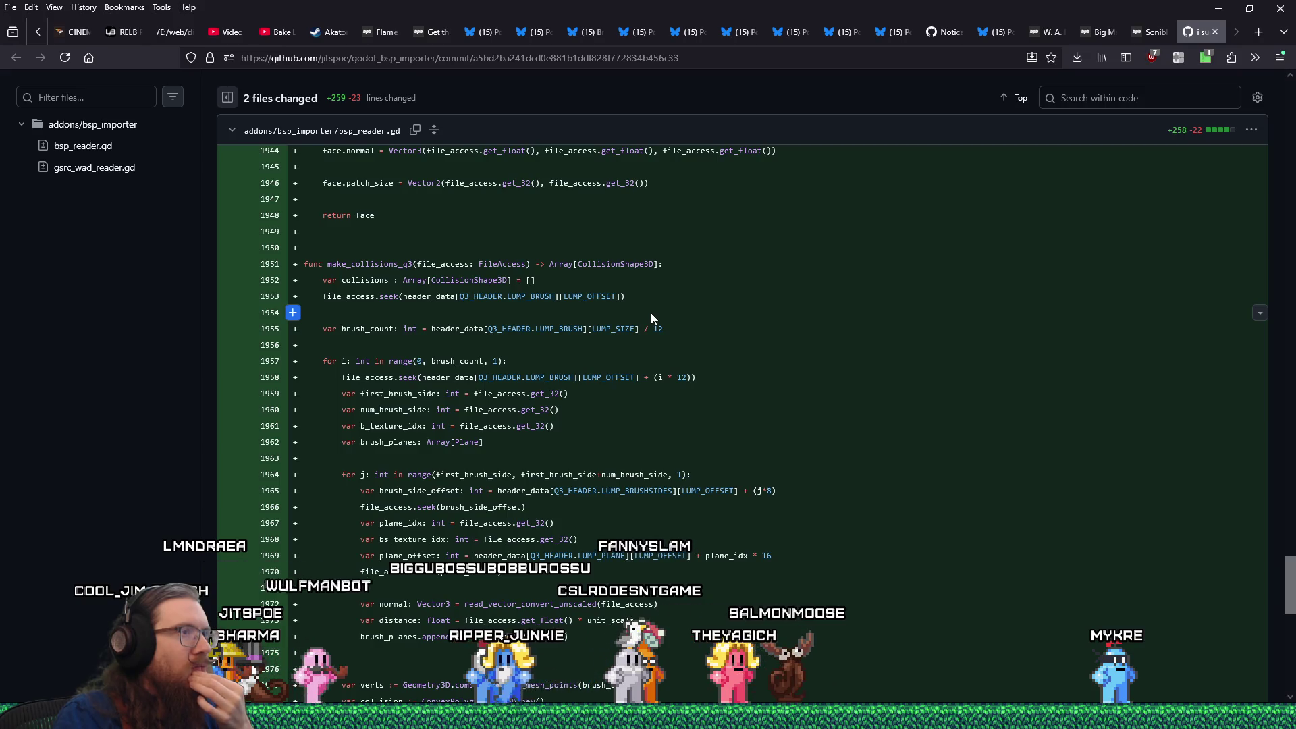
scroll(651, 313, down, 5)
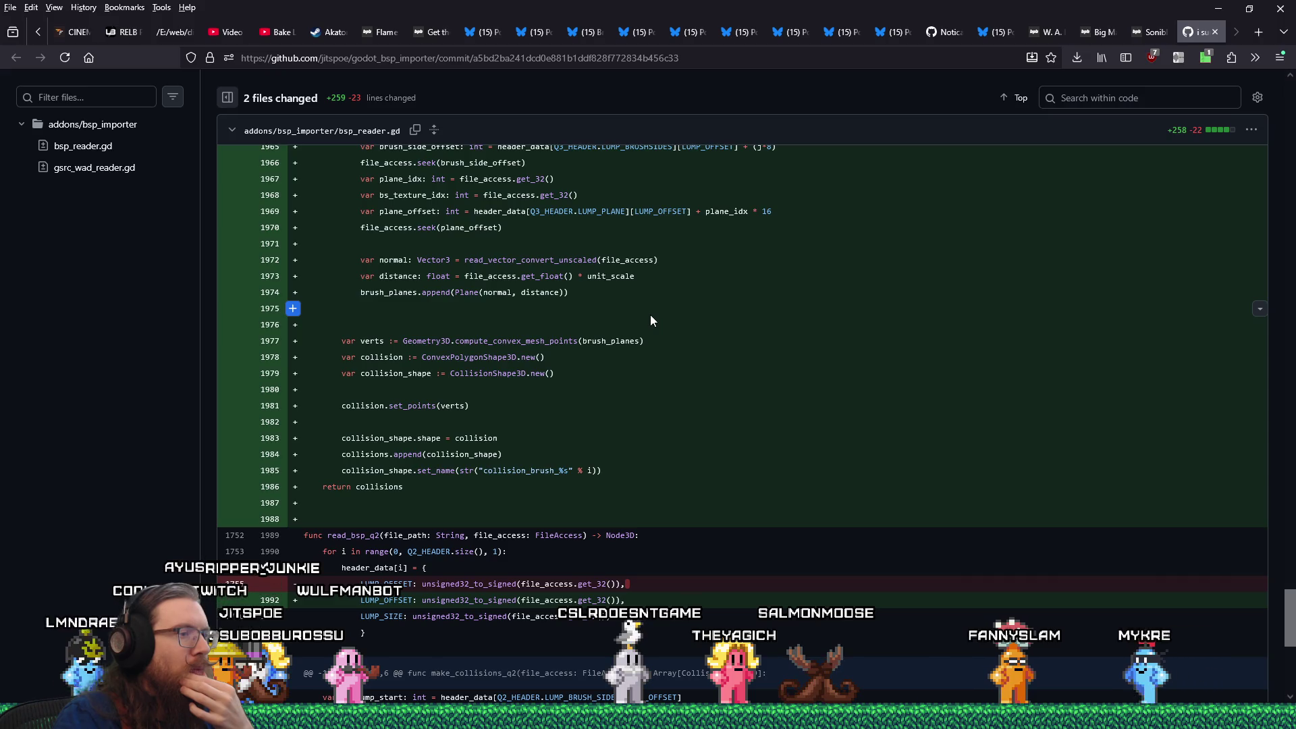
scroll(650, 315, up, 5)
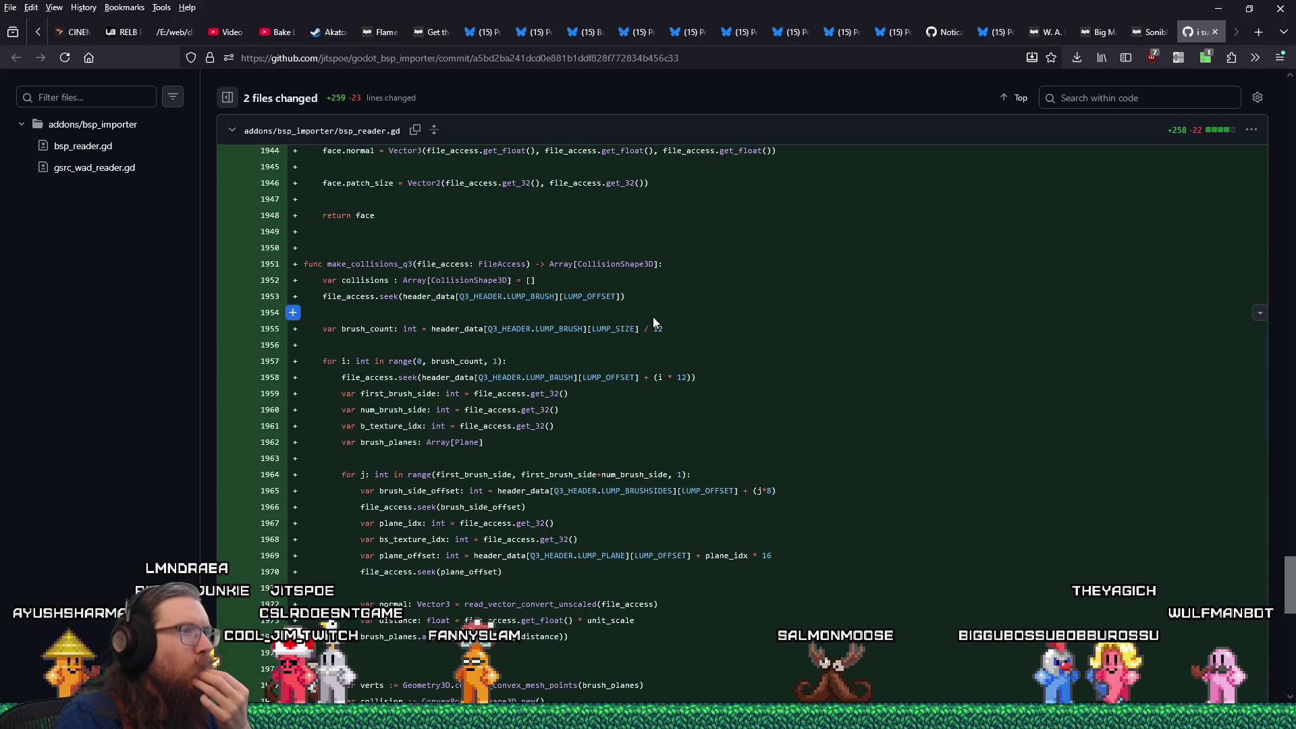
scroll(653, 317, down, 1)
scroll(654, 320, down, 2)
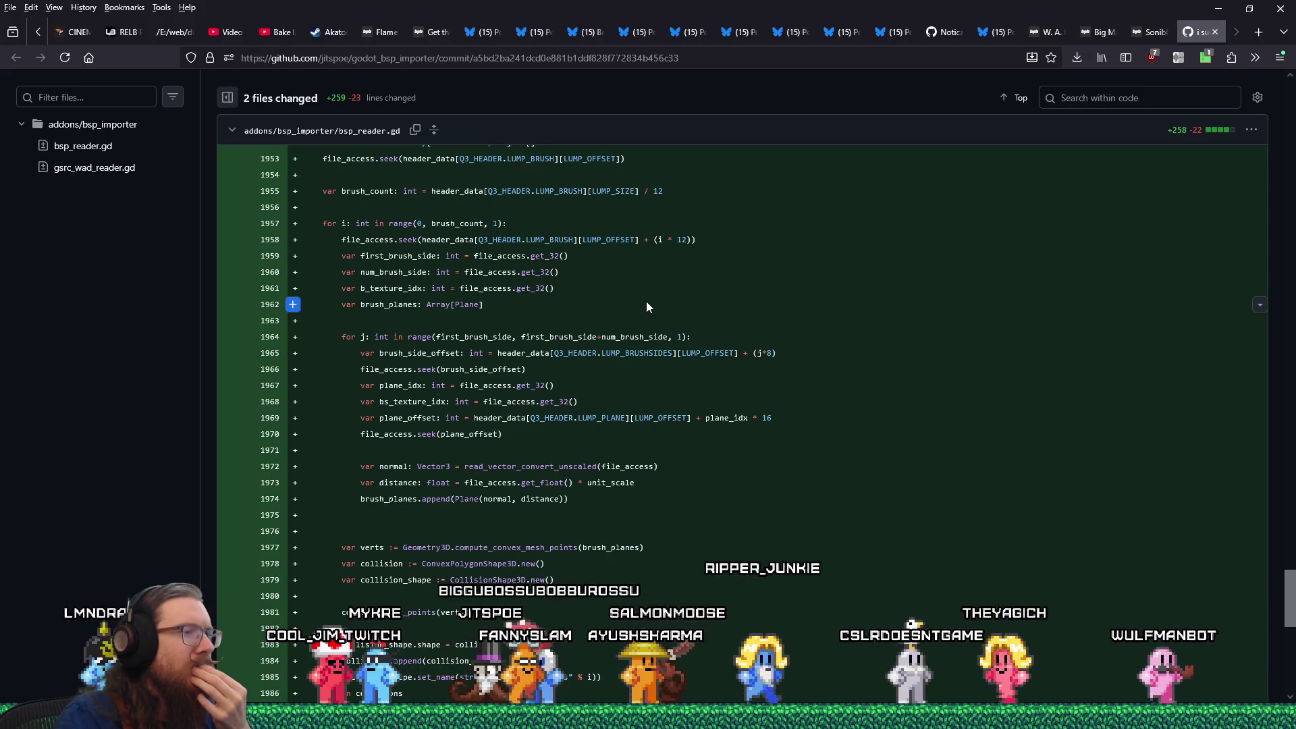
scroll(646, 307, down, 2)
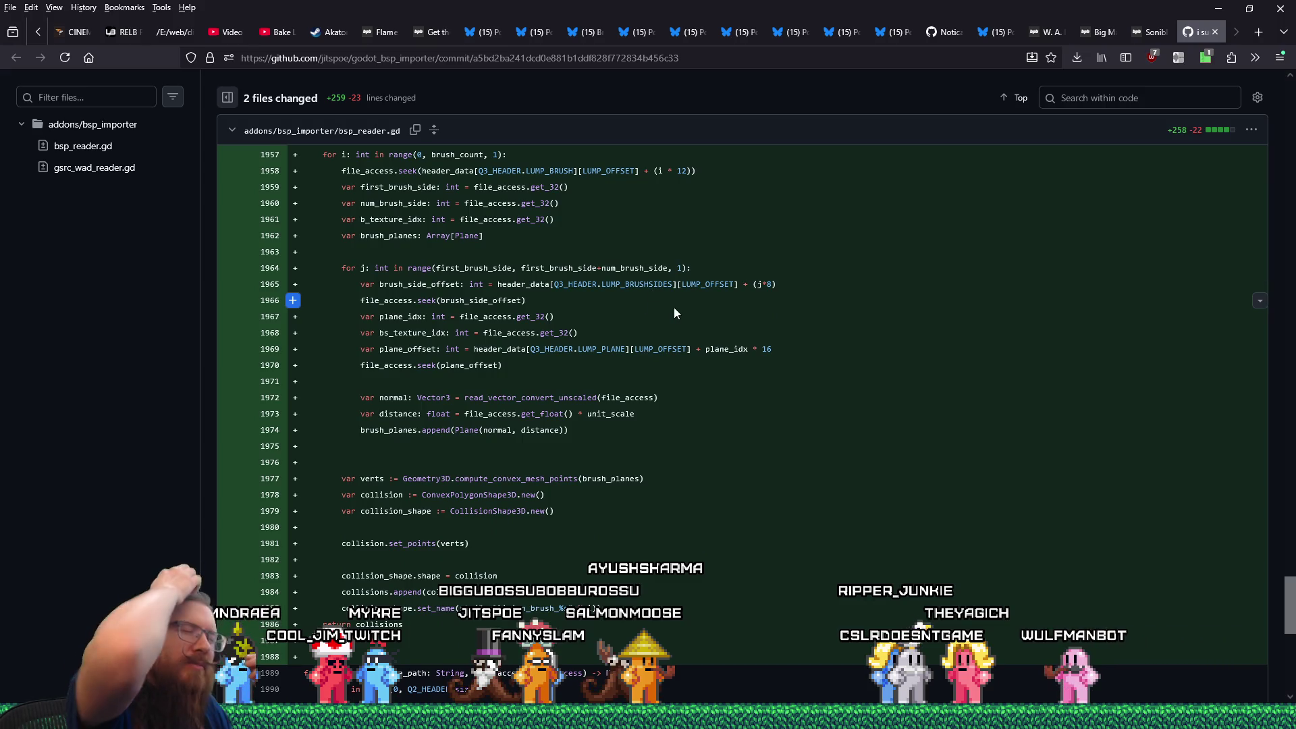
scroll(673, 309, up, 6)
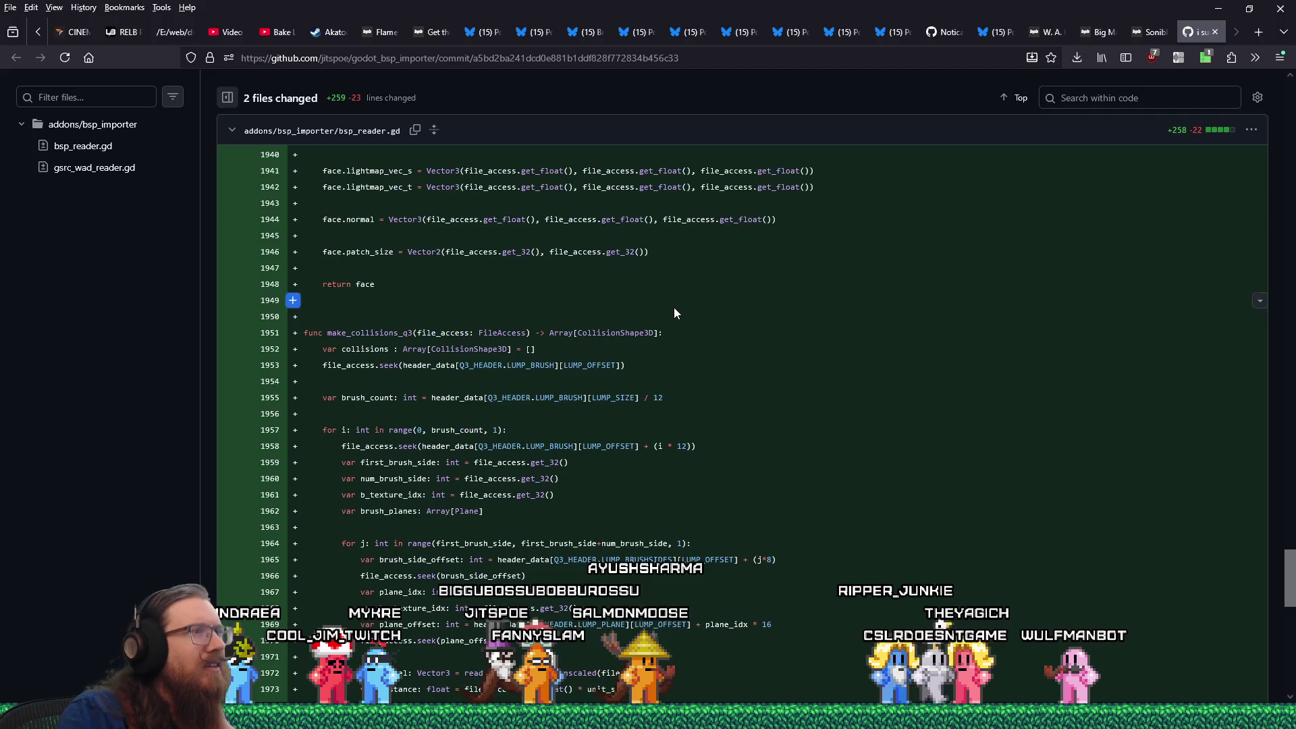
double_click(377, 332)
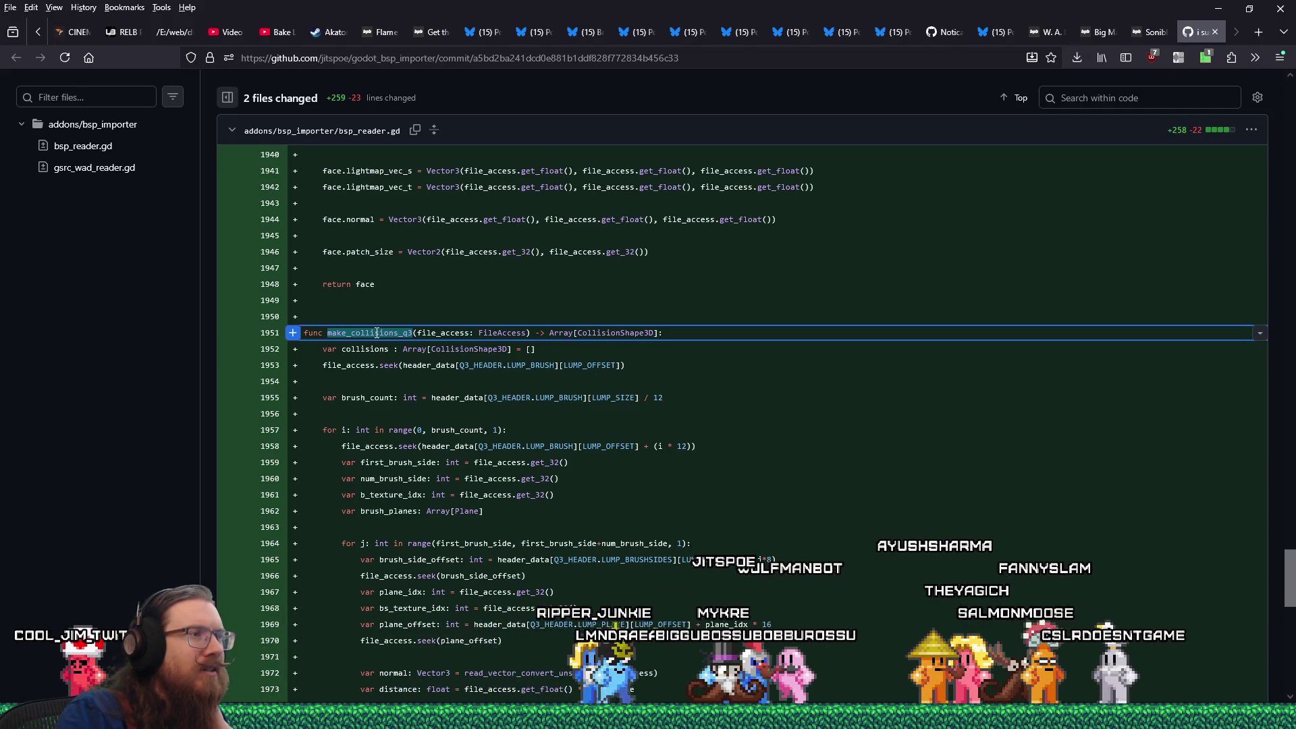
scroll(377, 334, down, 2)
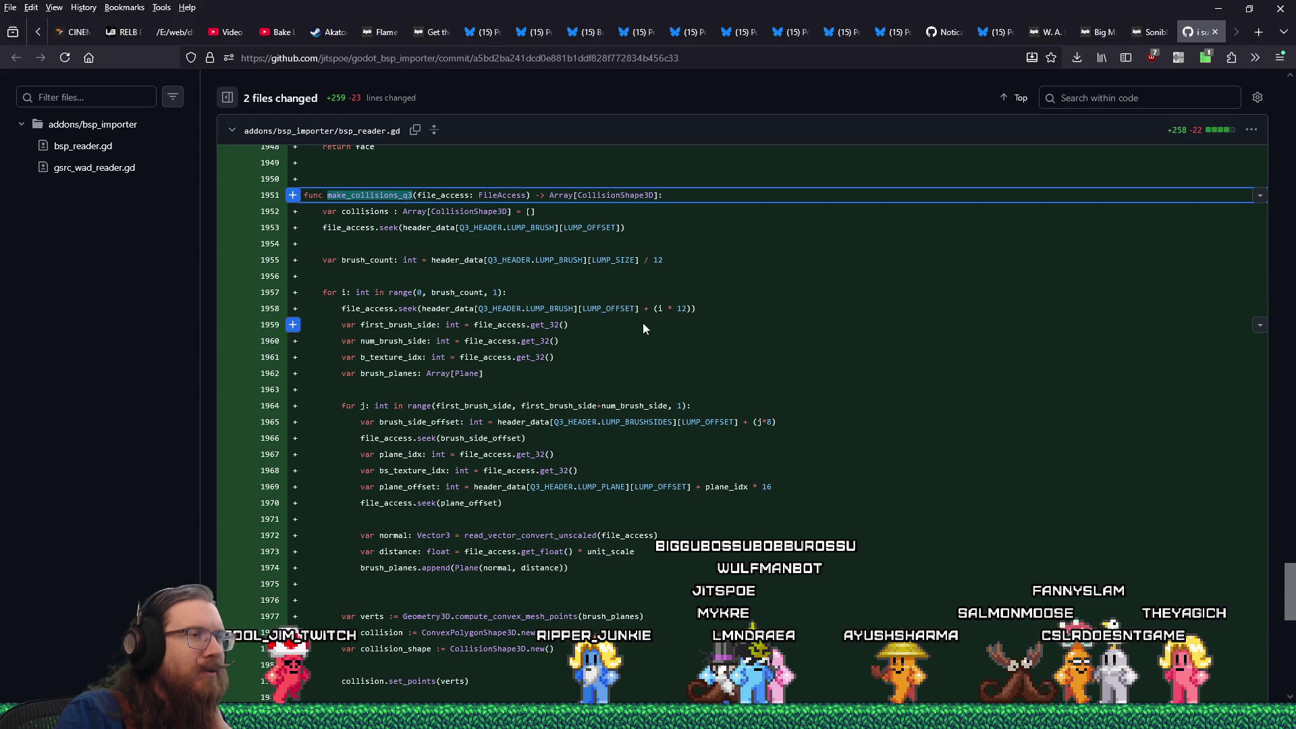
scroll(643, 324, down, 1)
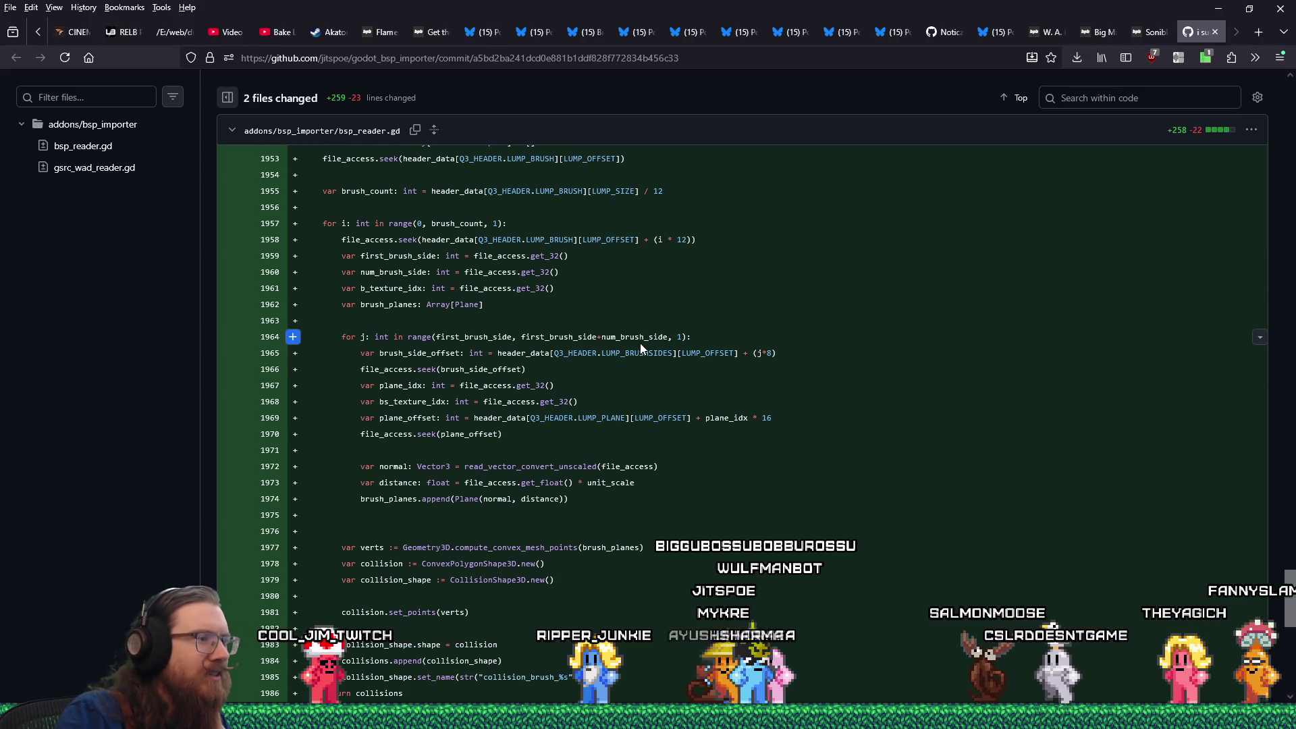
scroll(640, 349, up, 2)
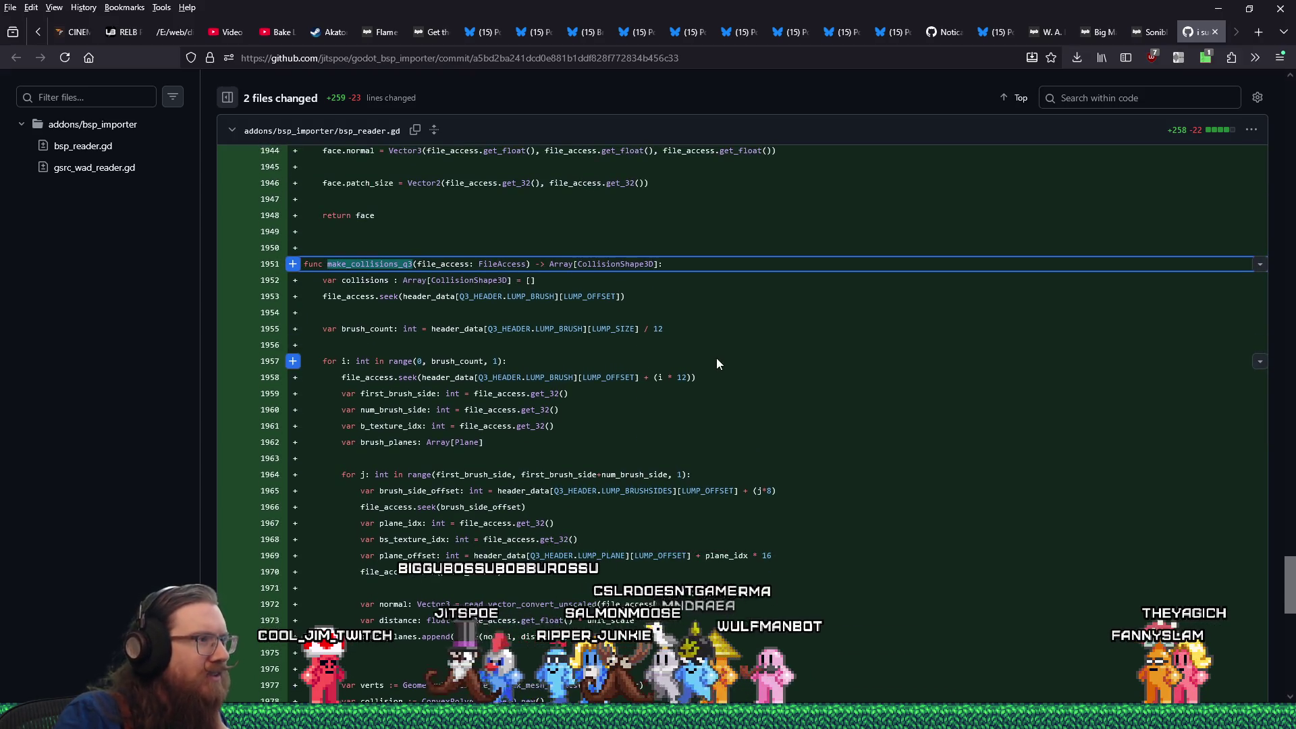
scroll(717, 364, down, 1)
scroll(722, 347, down, 1)
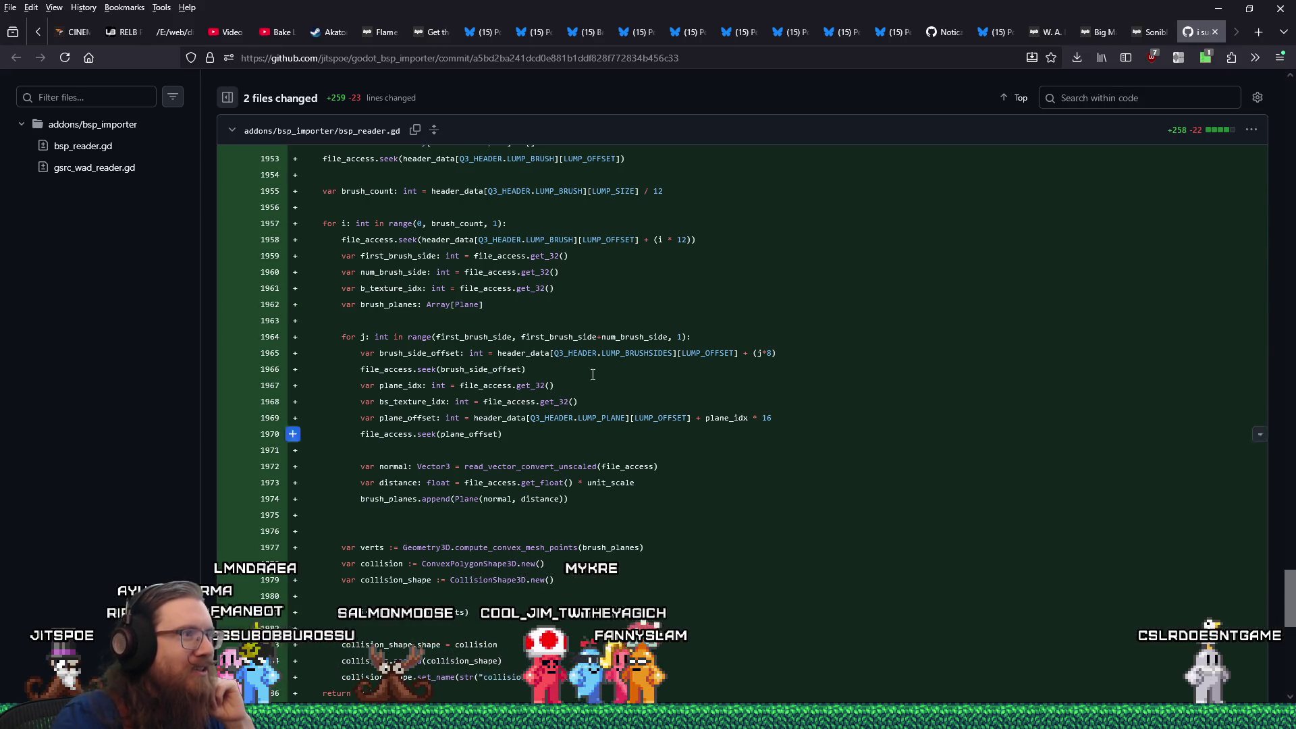
scroll(757, 346, up, 1)
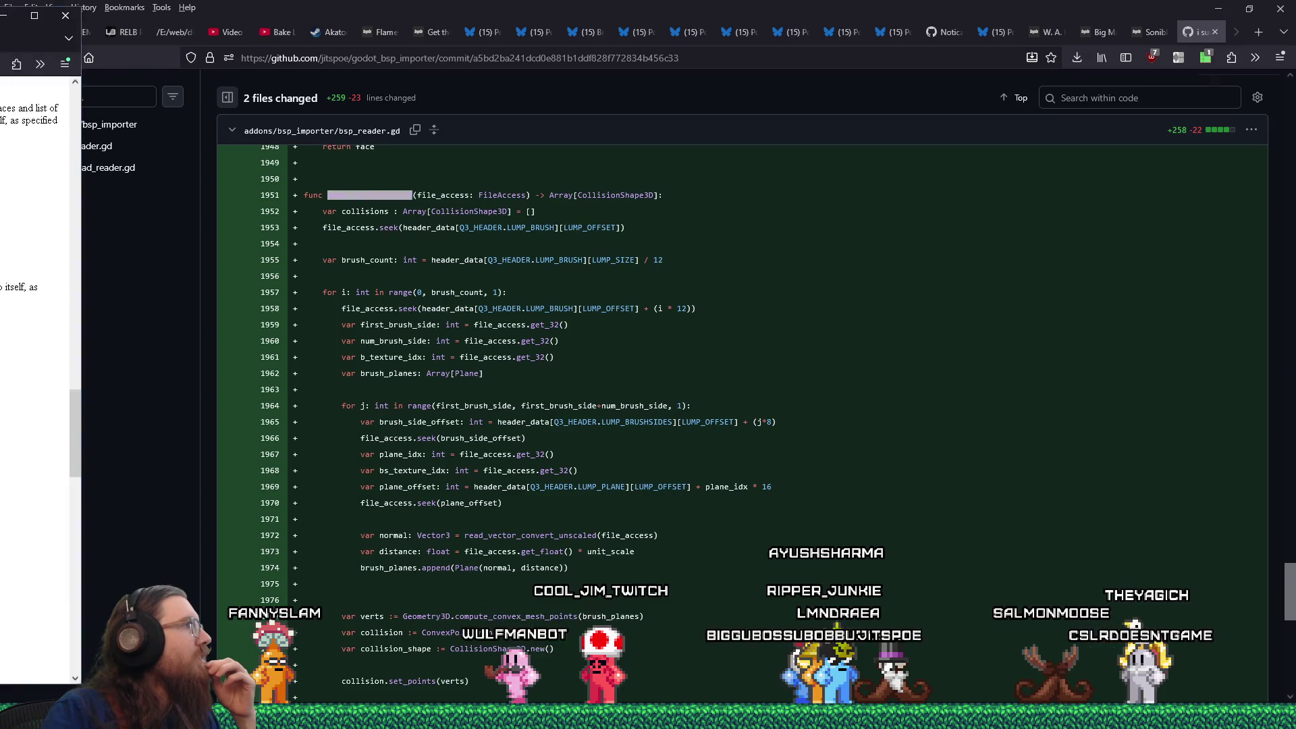
drag(0, 24, 914, 77)
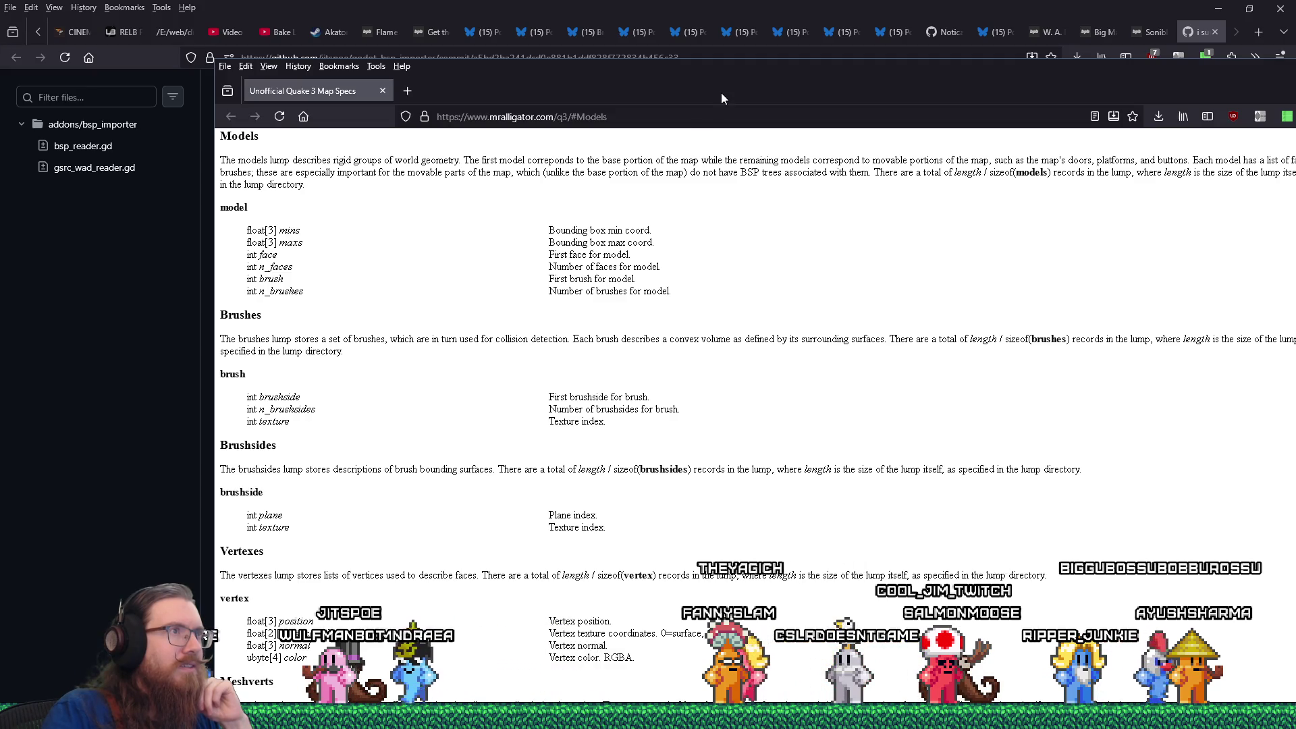
drag(739, 80, 0, 80)
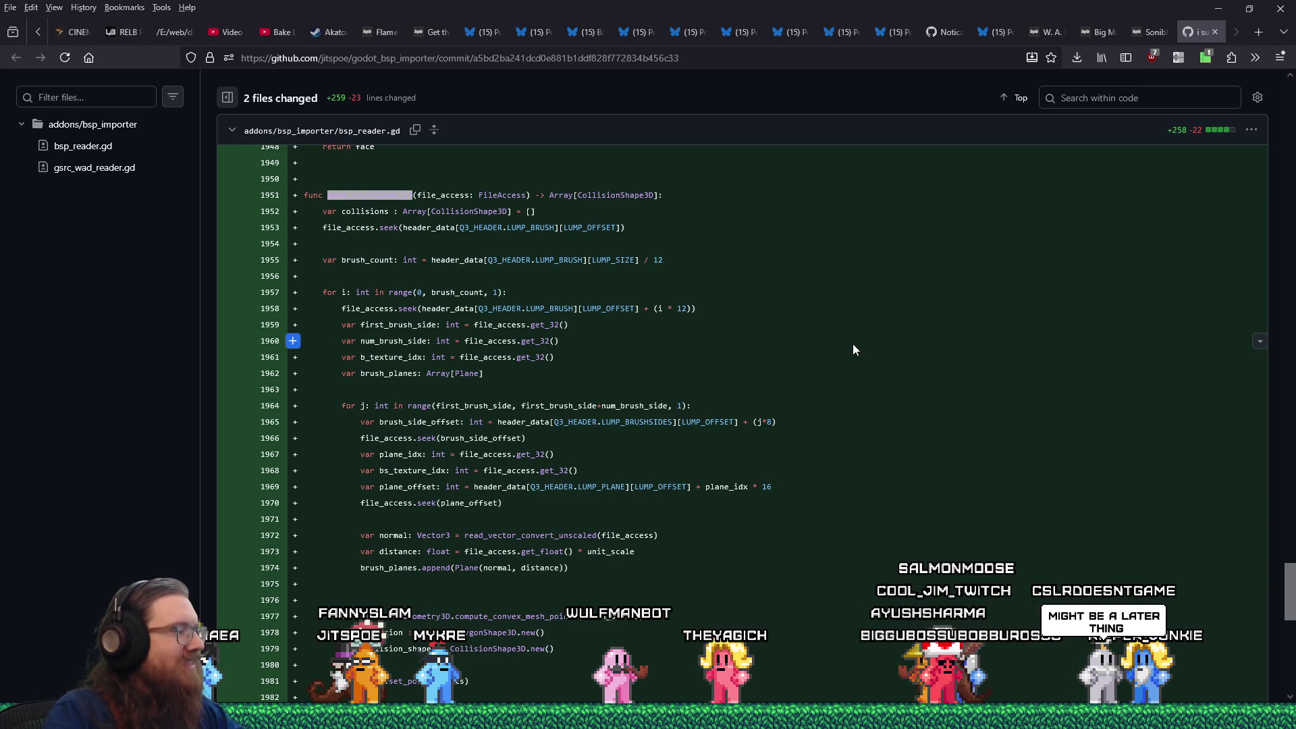
scroll(853, 349, down, 3)
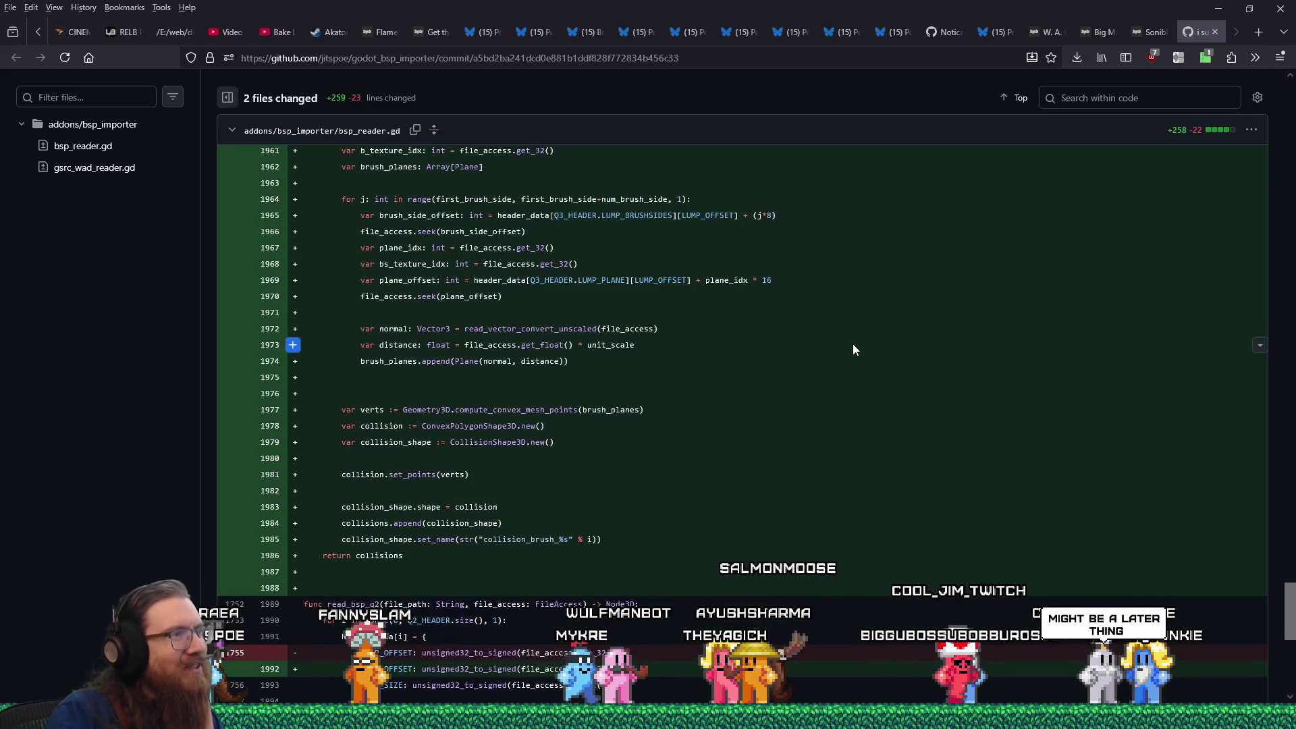
scroll(853, 350, up, 6)
scroll(852, 349, down, 8)
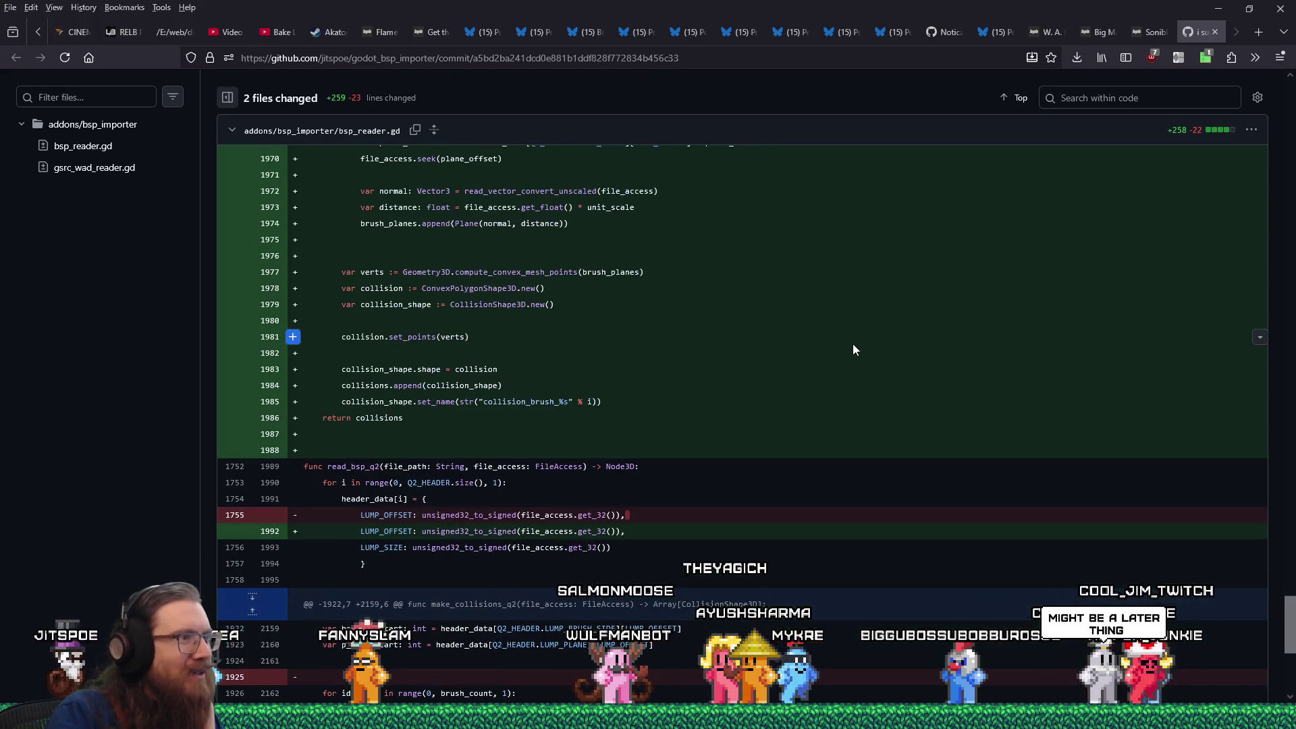
scroll(852, 349, up, 6)
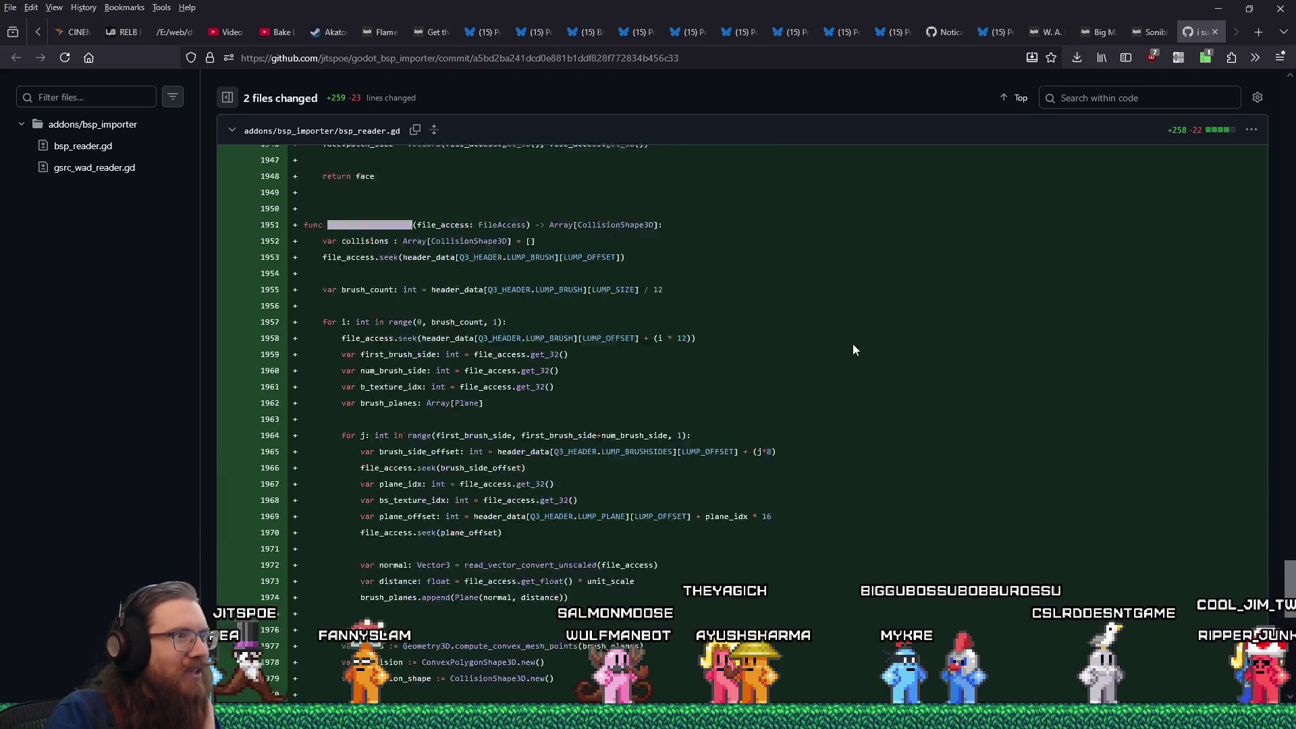
scroll(852, 349, down, 3)
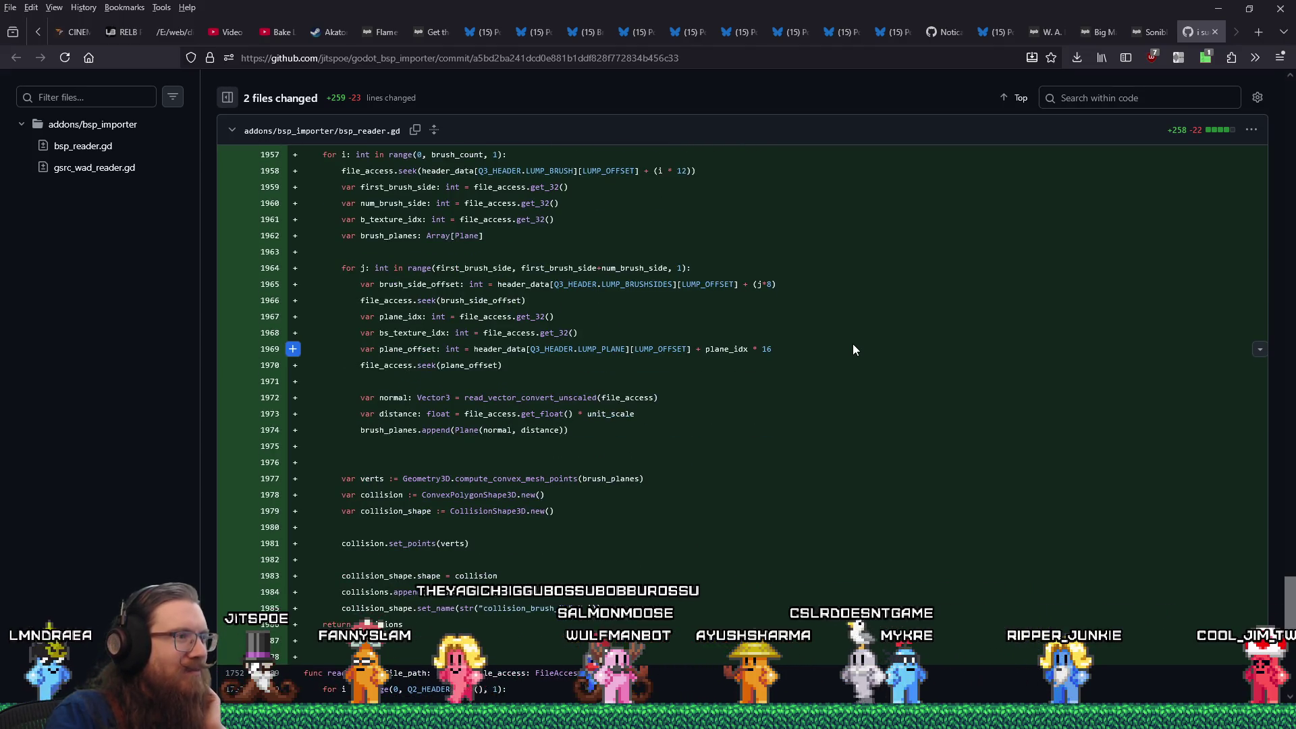
scroll(853, 349, down, 2)
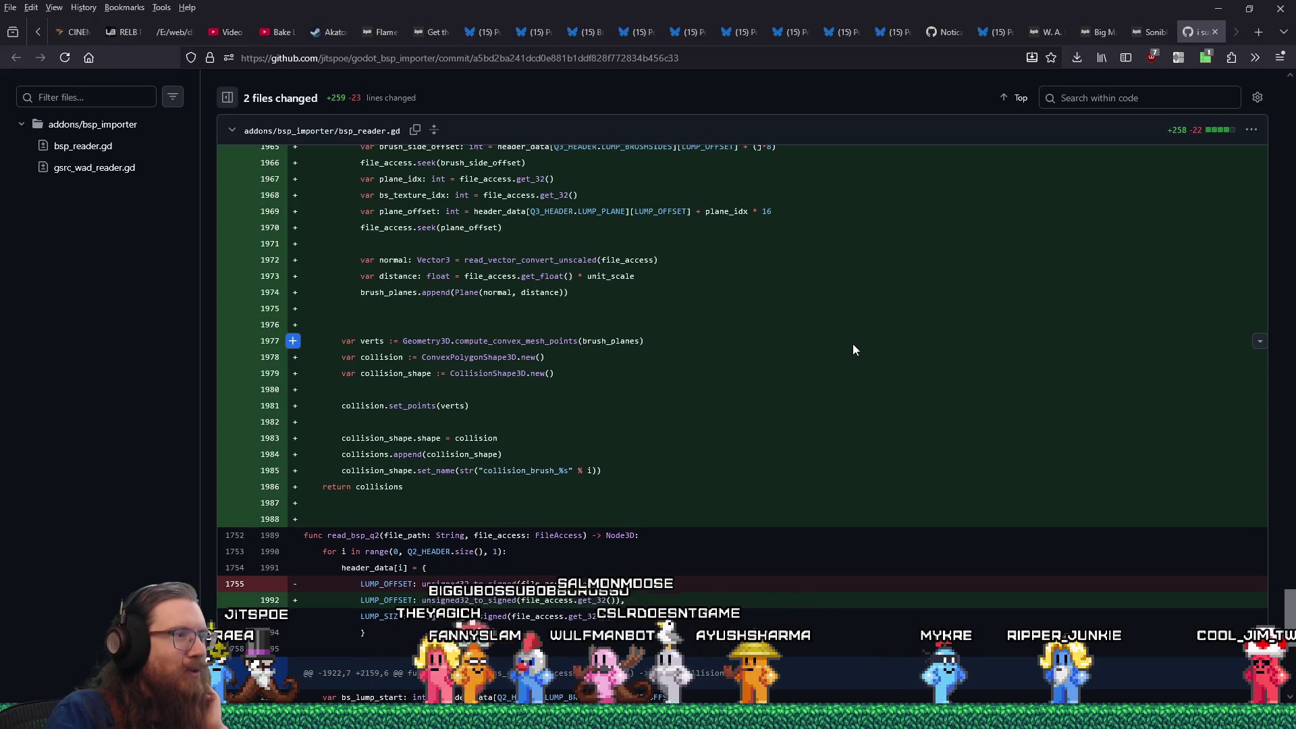
scroll(853, 349, up, 3)
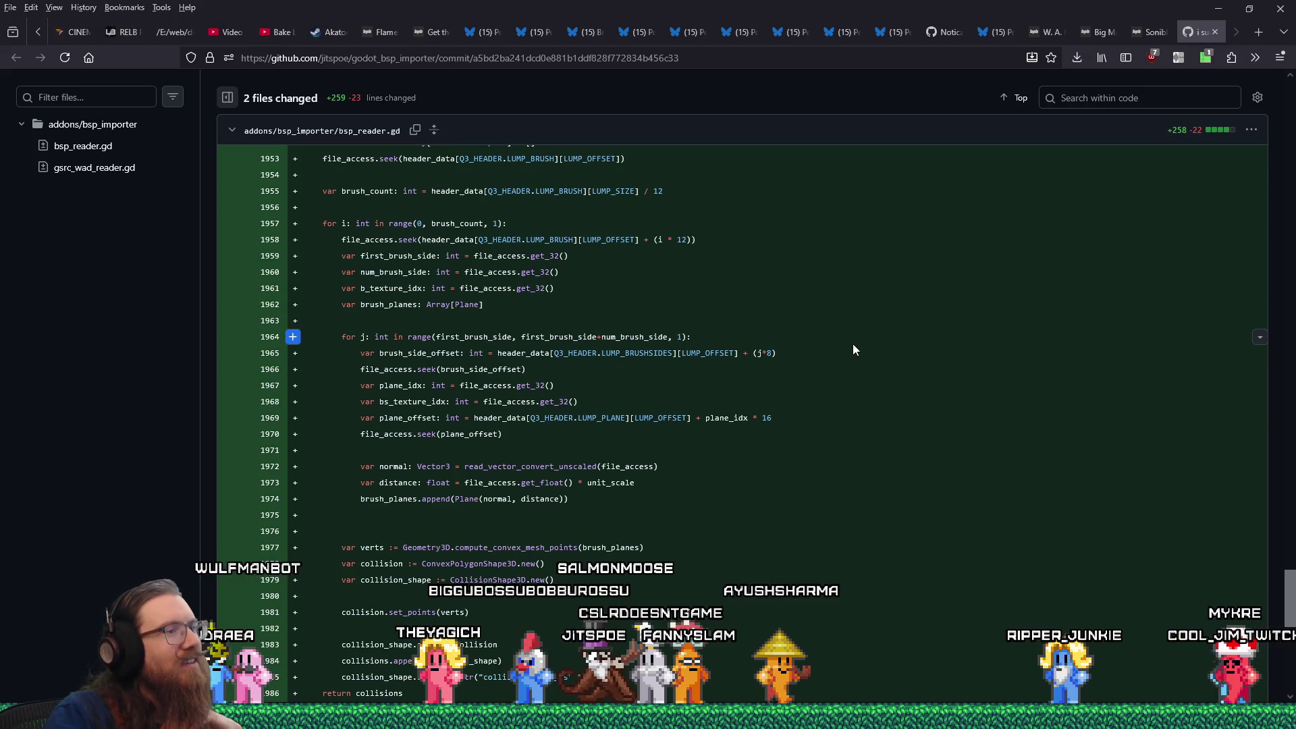
scroll(852, 349, down, 3)
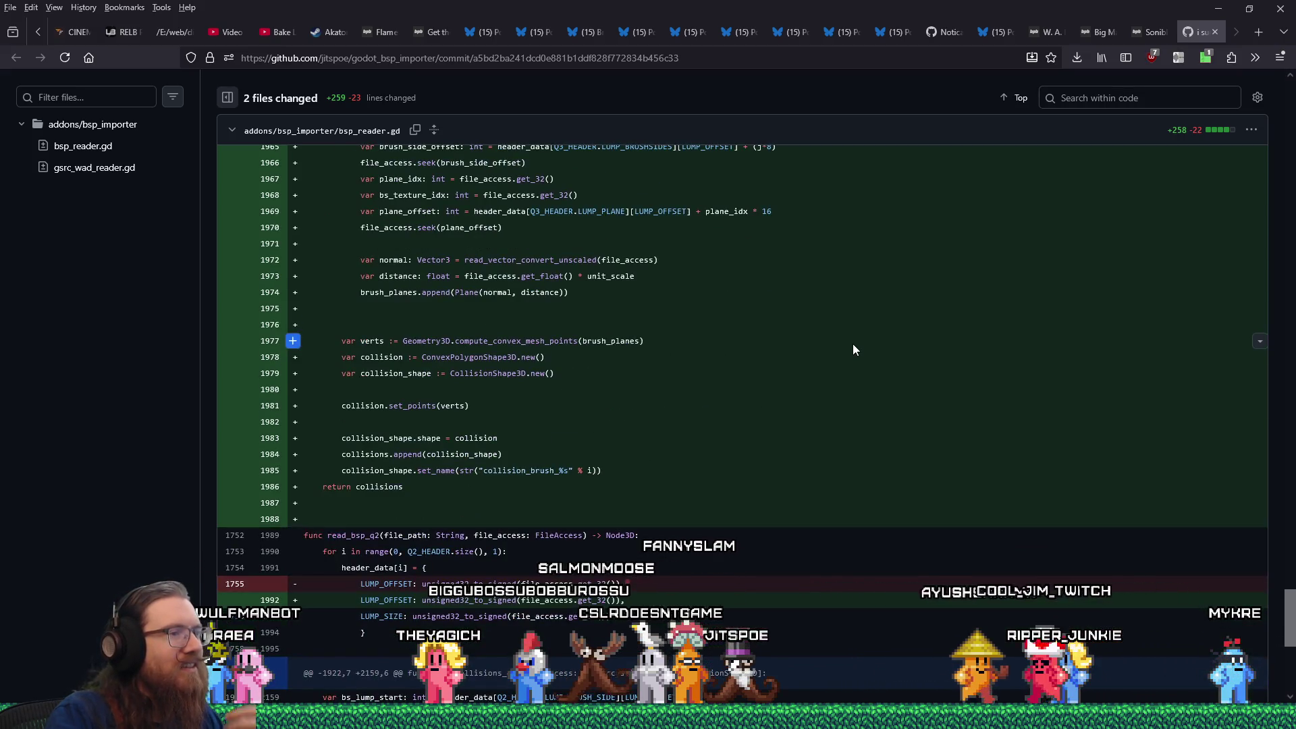
scroll(852, 349, down, 5)
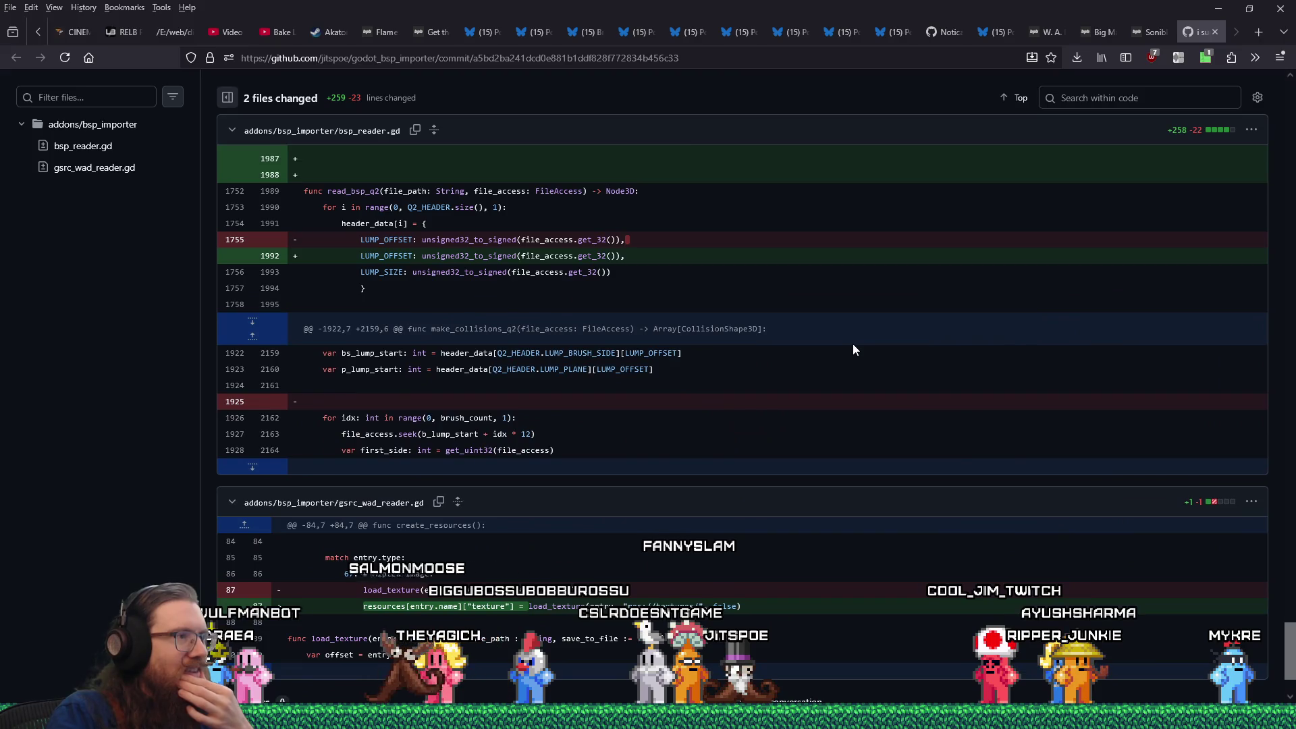
scroll(854, 346, down, 2)
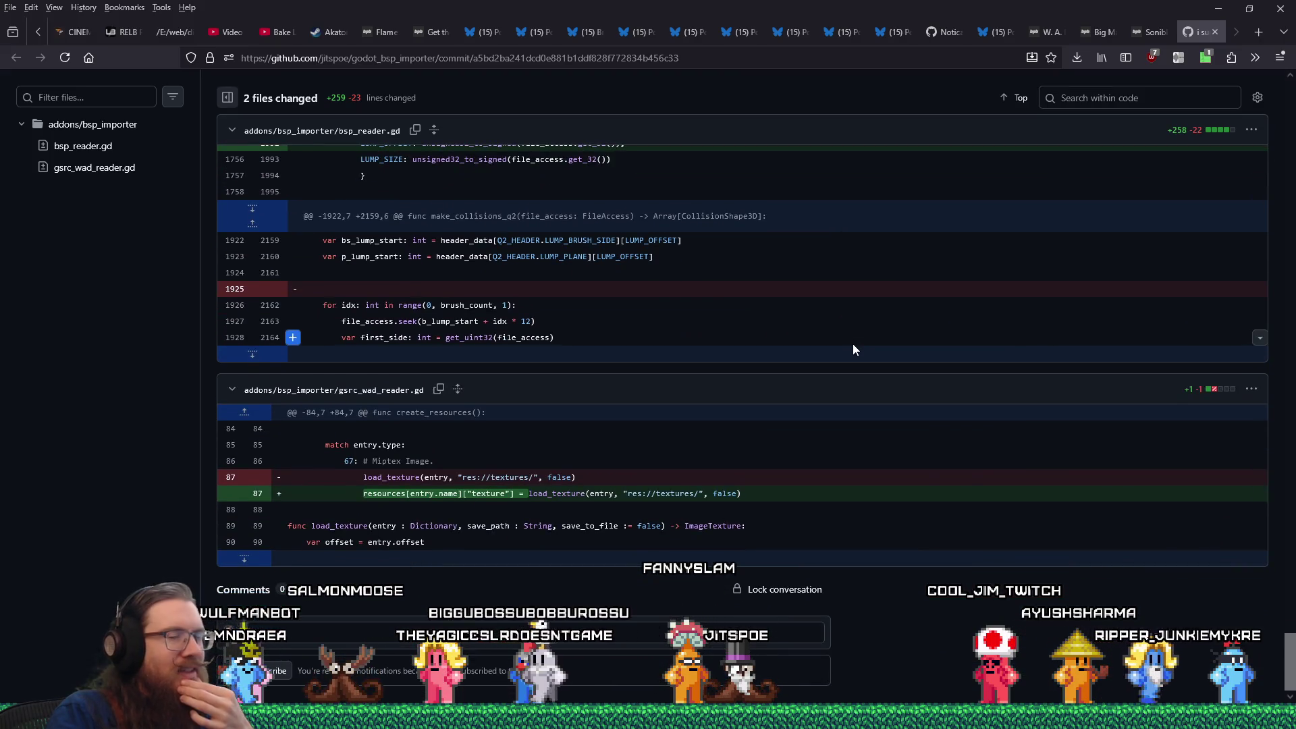
scroll(853, 345, up, 20)
scroll(853, 344, up, 20)
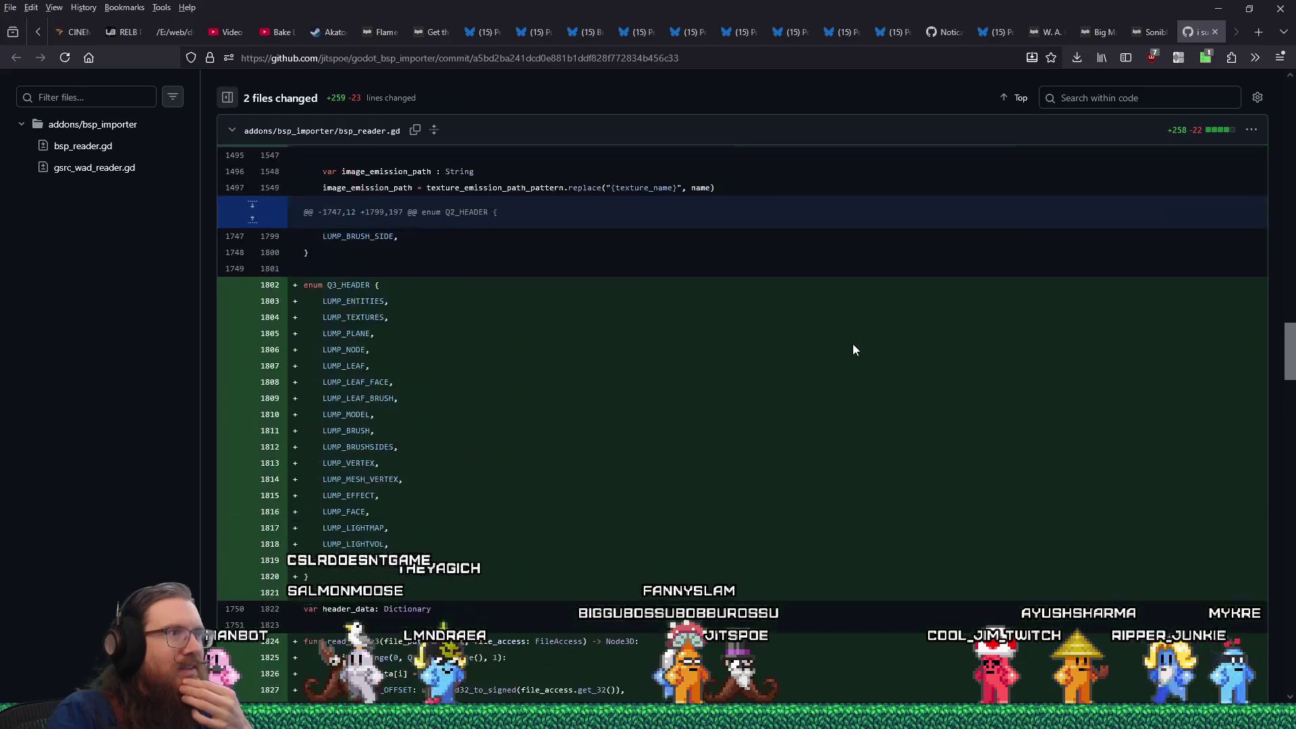
scroll(853, 345, up, 10)
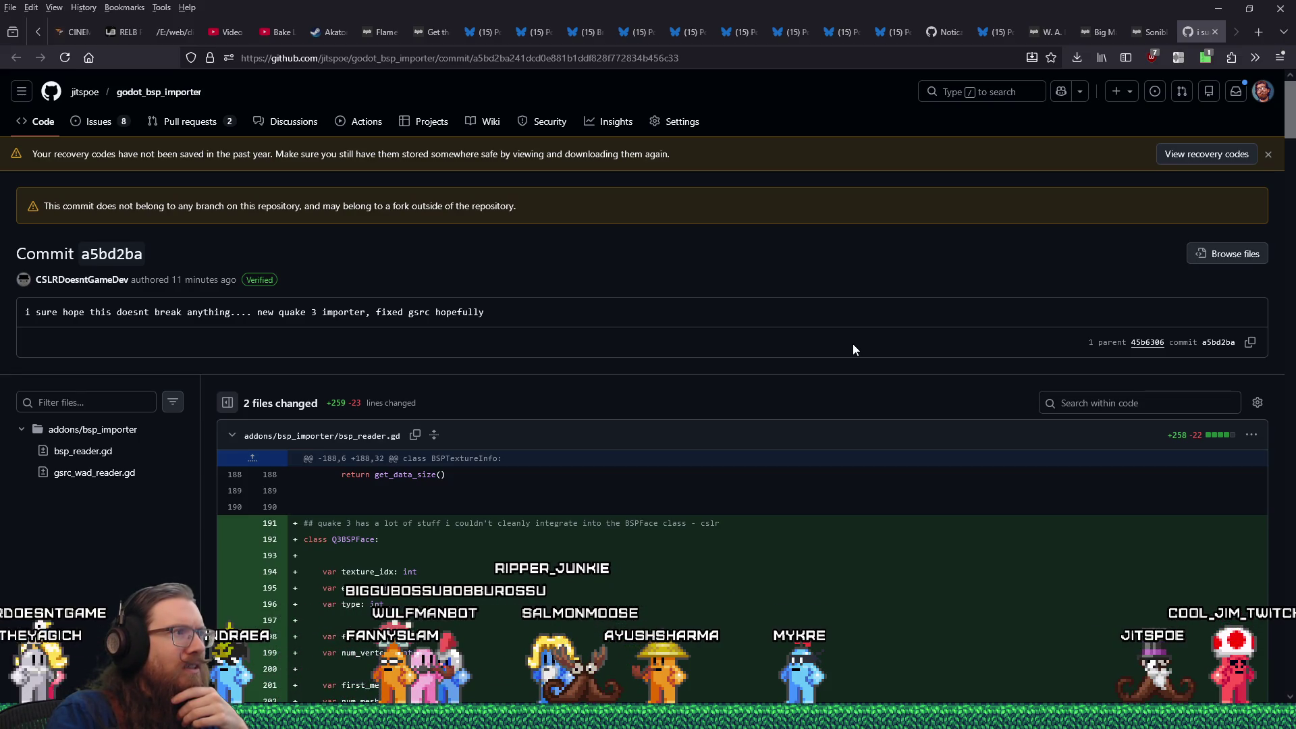
scroll(854, 345, down, 2)
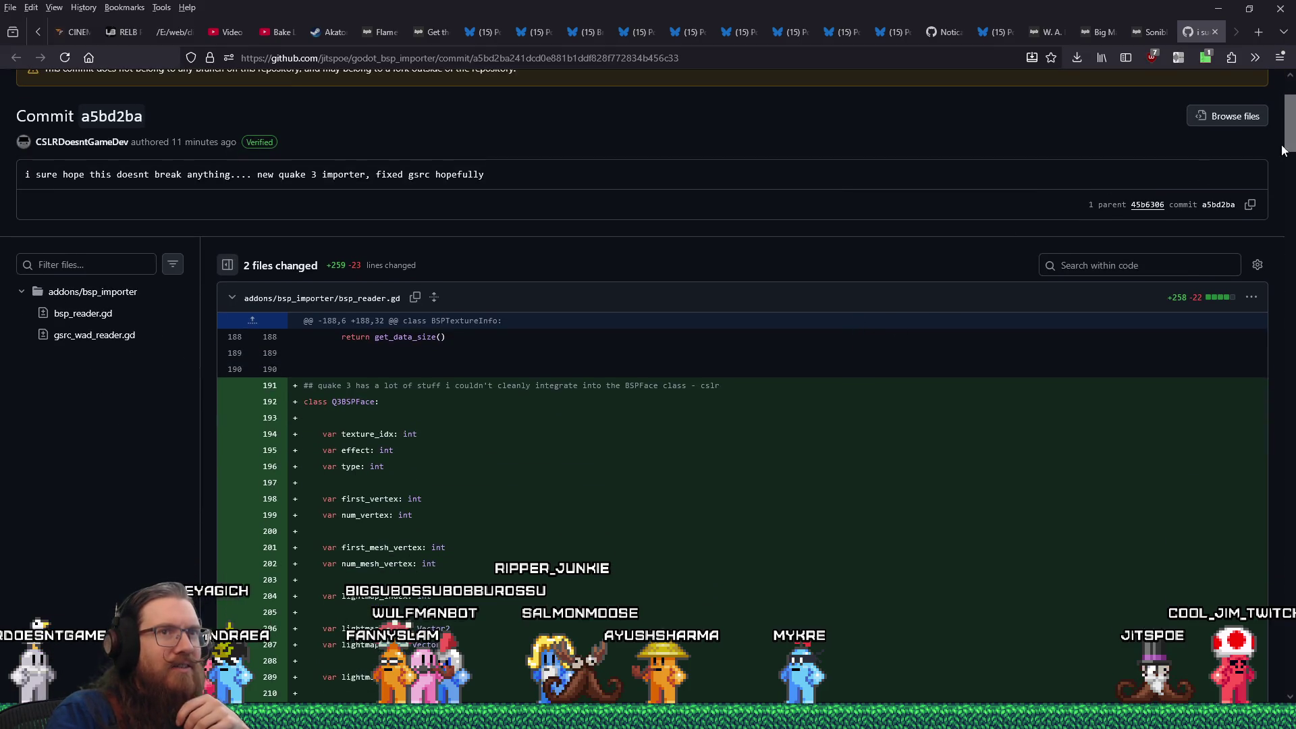
scroll(544, 261, down, 5)
drag(1290, 146, 1292, 648)
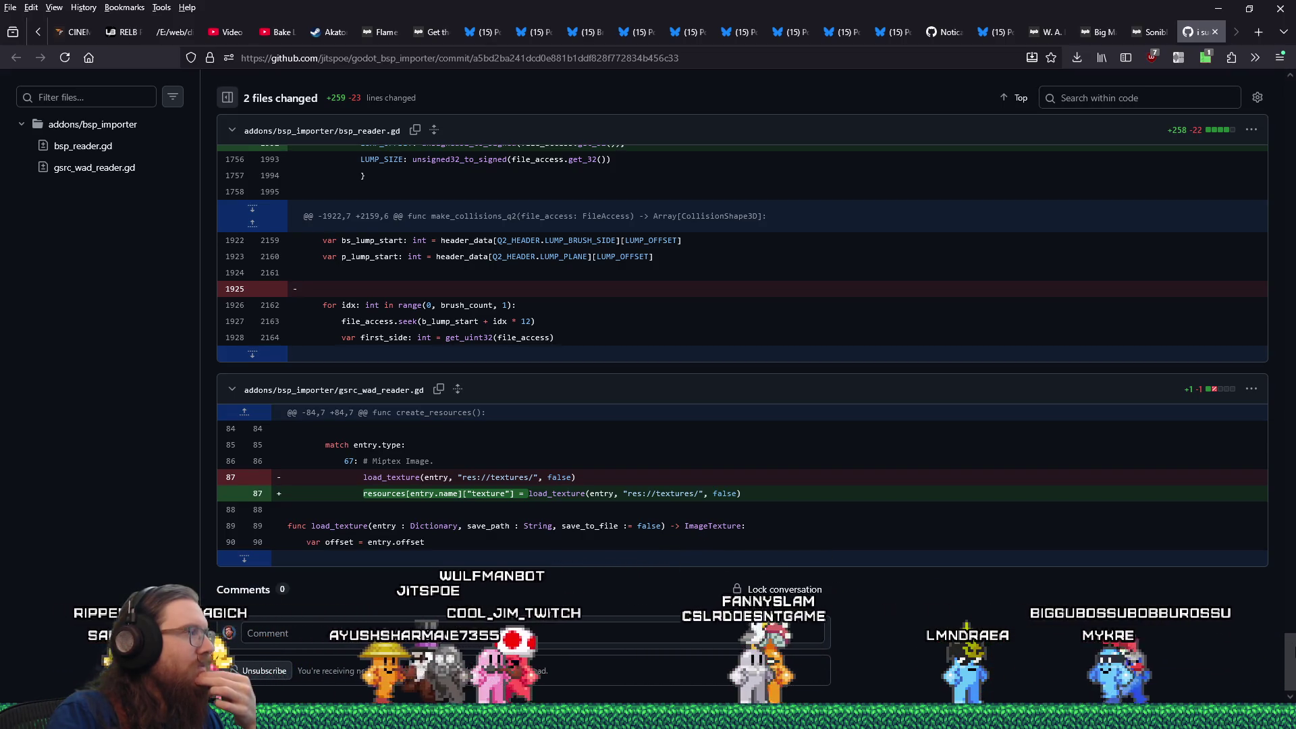
key(Home)
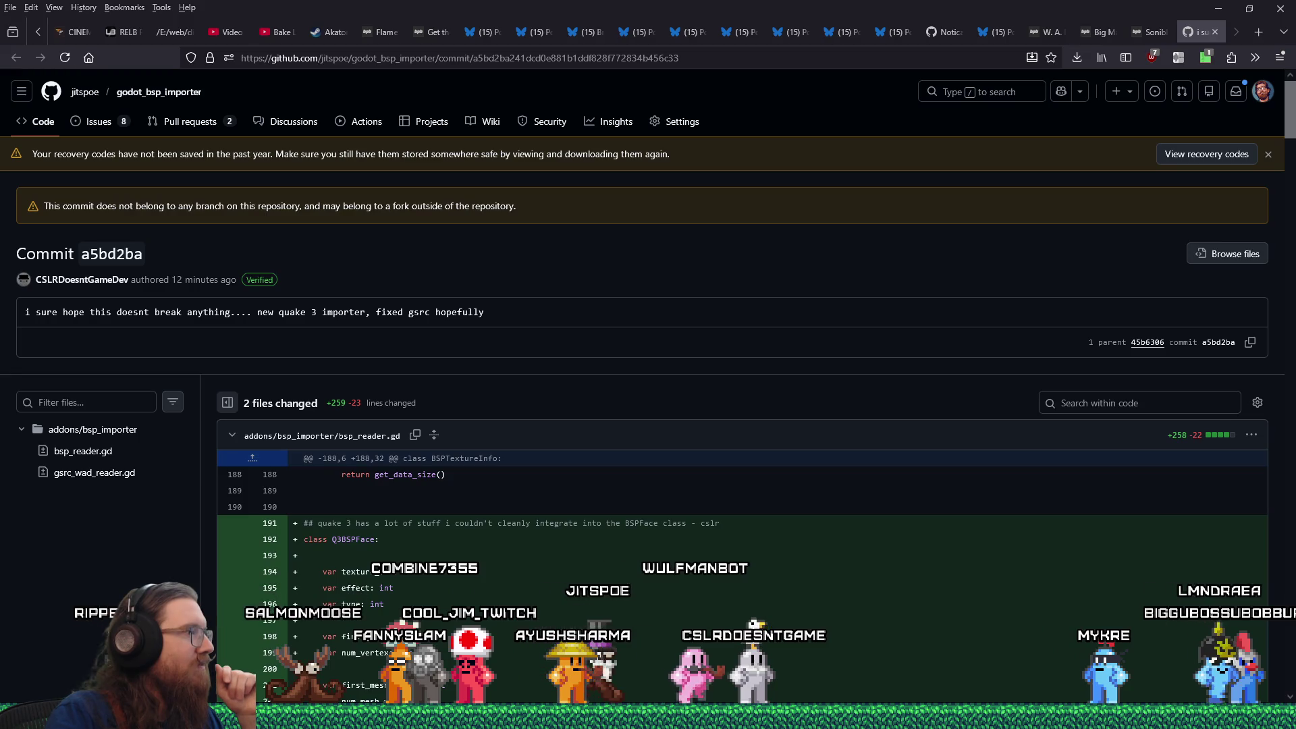
mouse_move(648, 717)
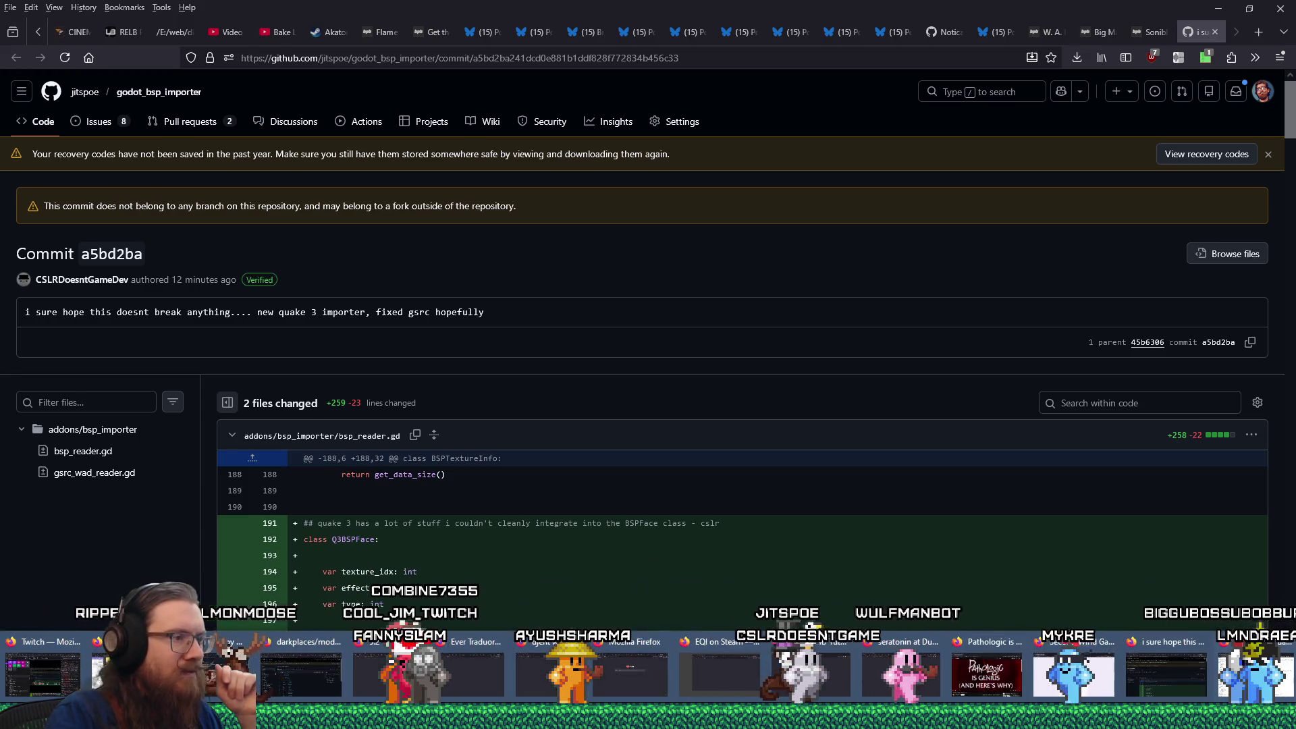
click(300, 671)
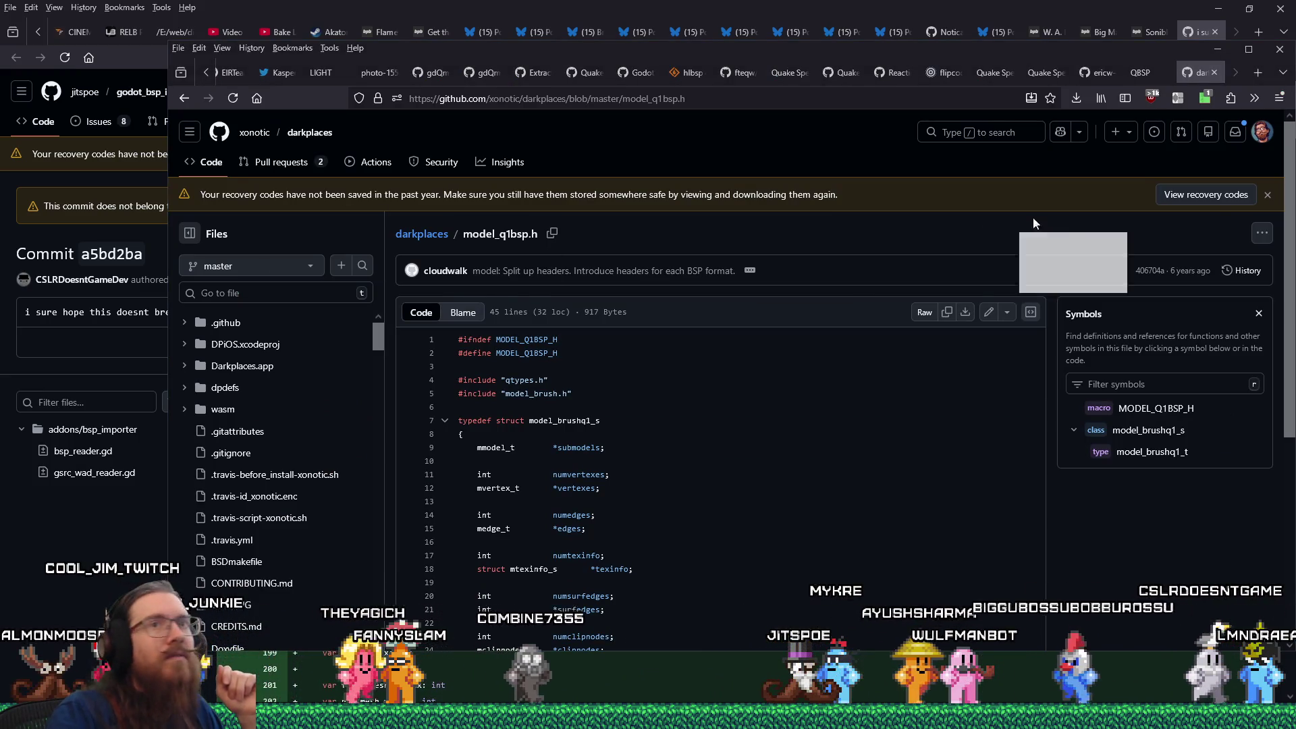
click(1219, 49)
click(1209, 47)
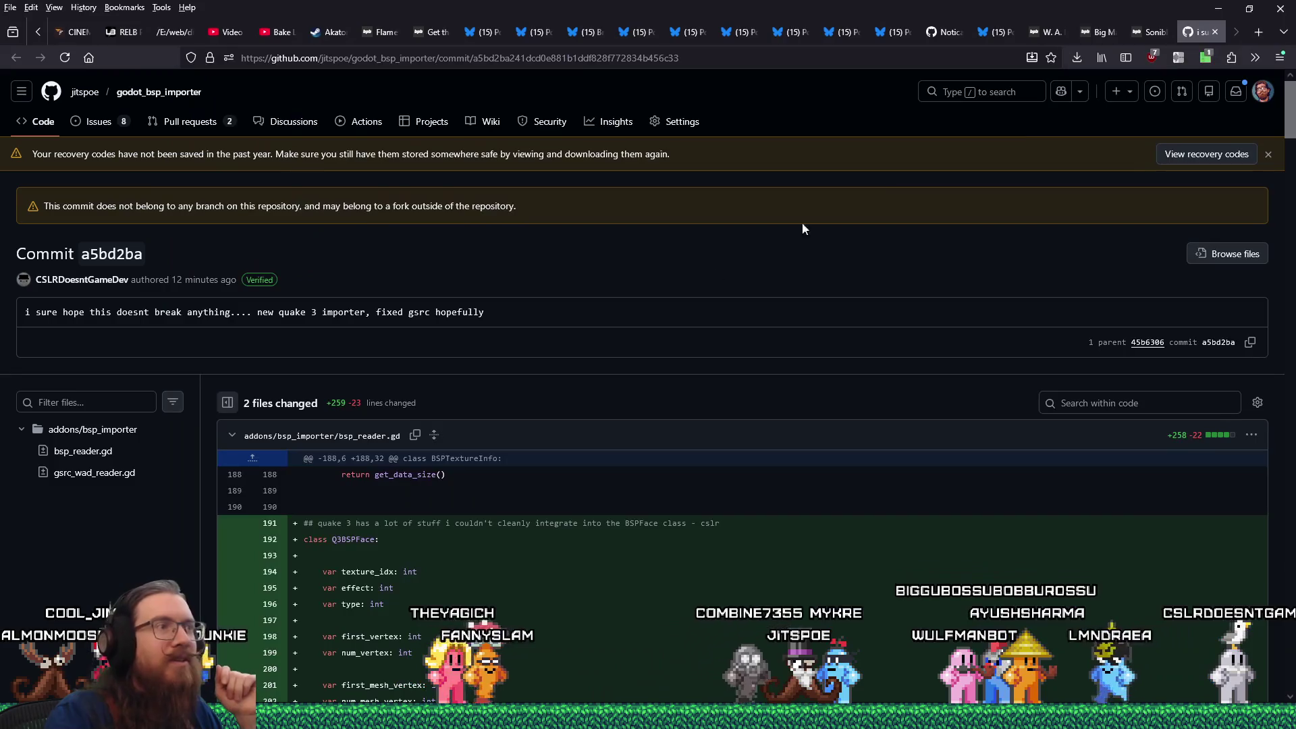
Step: Close the commit tab, review PR #57's changed files without the welcome popup, then reach the Big Max Zero article
middle_click(1190, 35)
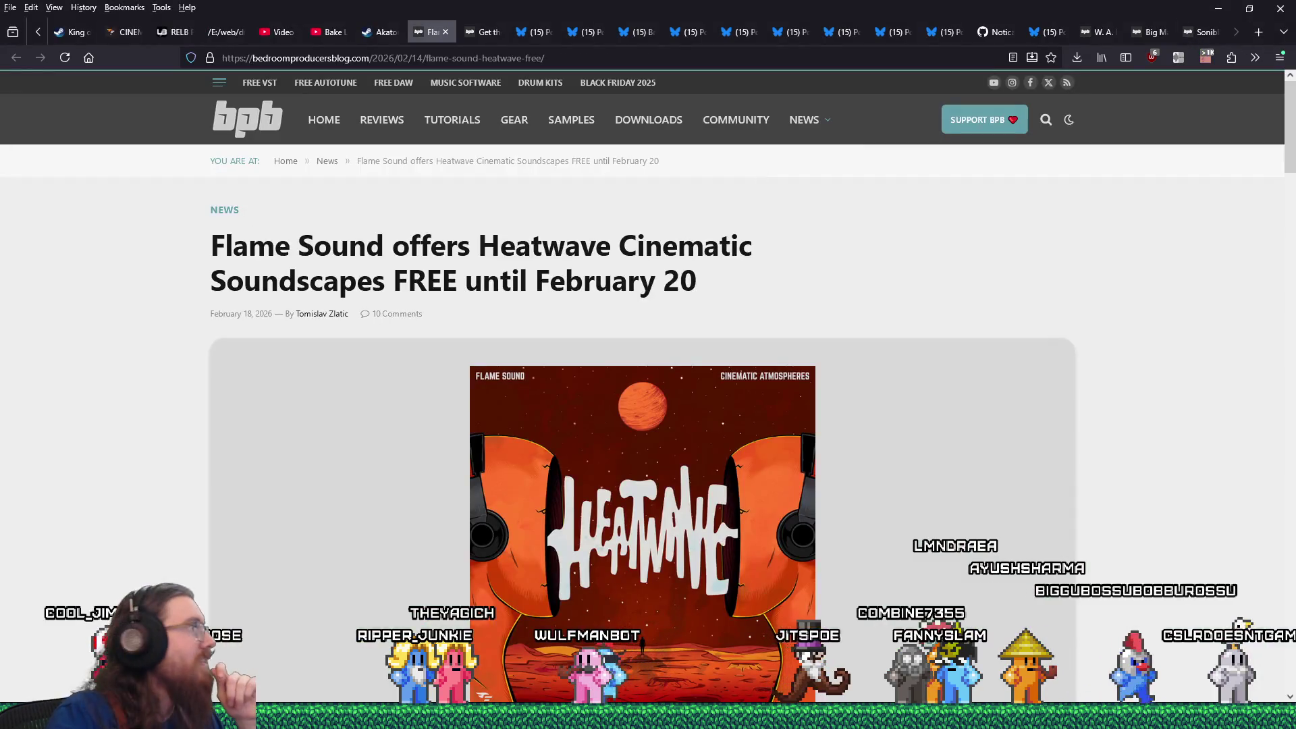
click(1236, 31)
click(1199, 32)
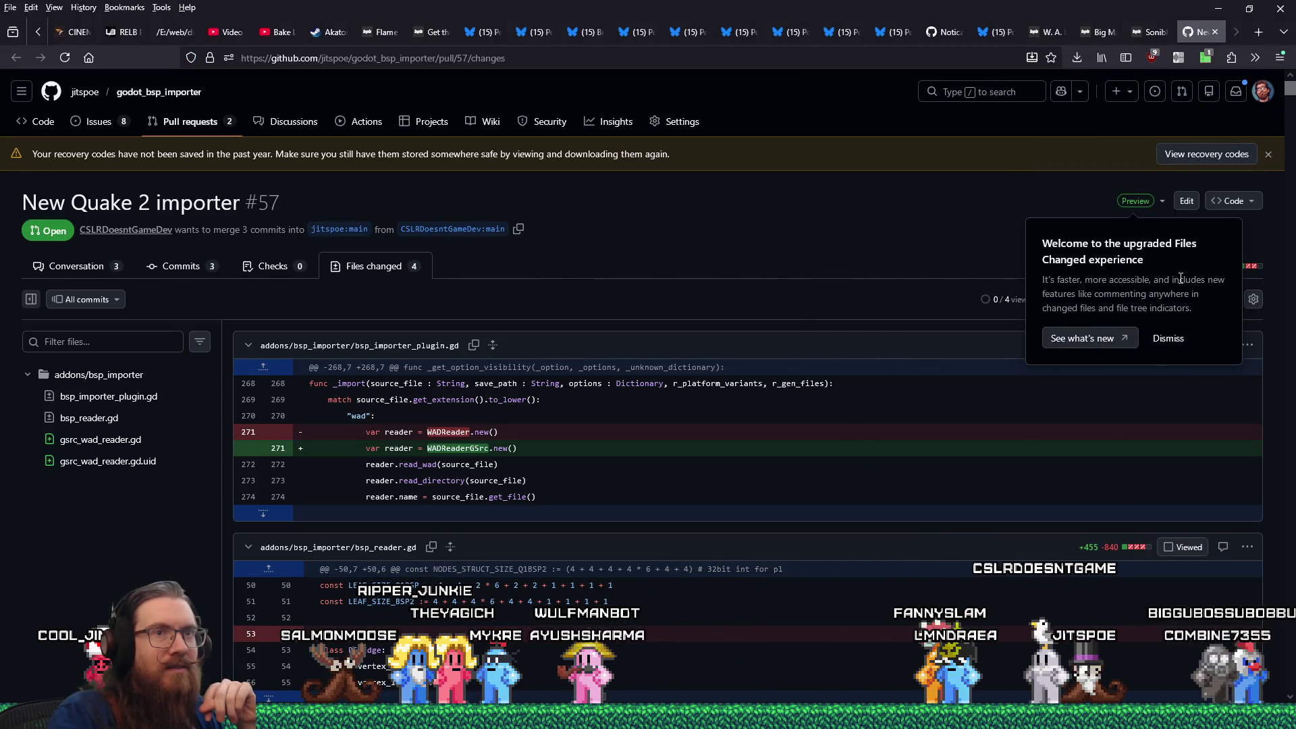
click(1170, 339)
scroll(893, 424, down, 5)
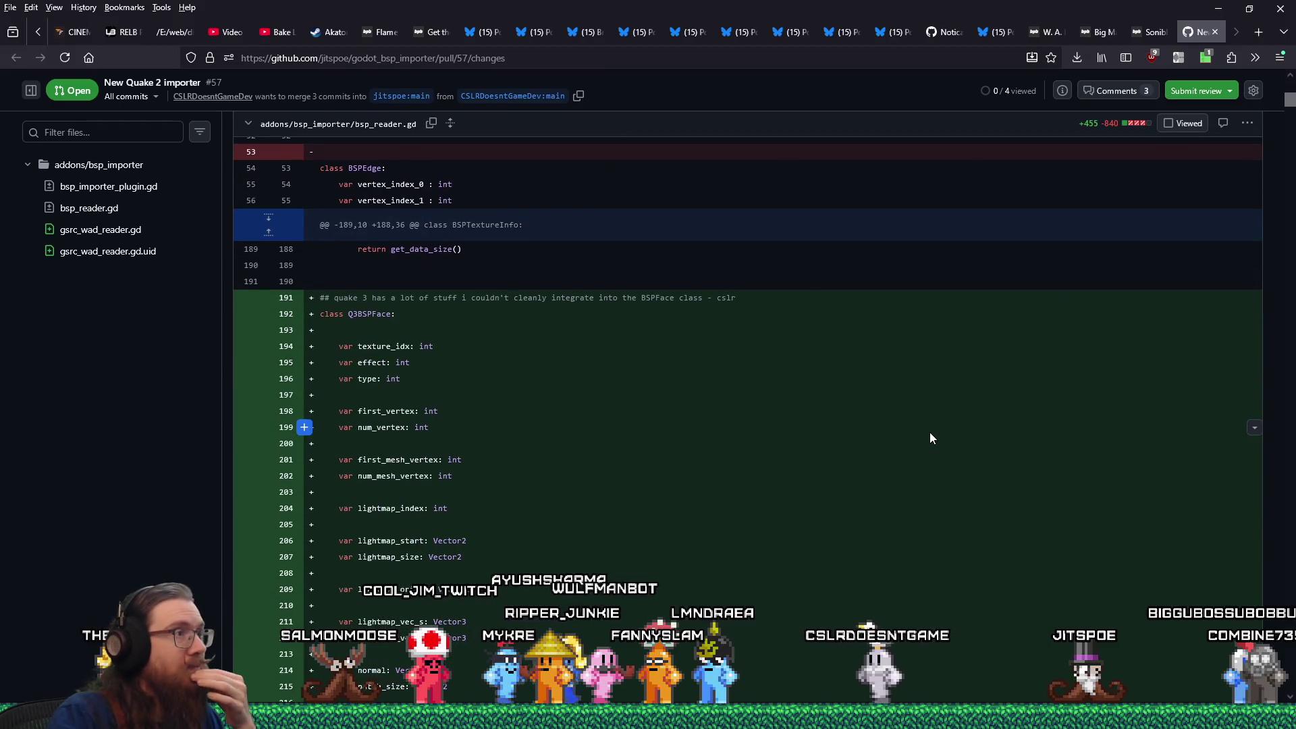
scroll(929, 432, up, 1)
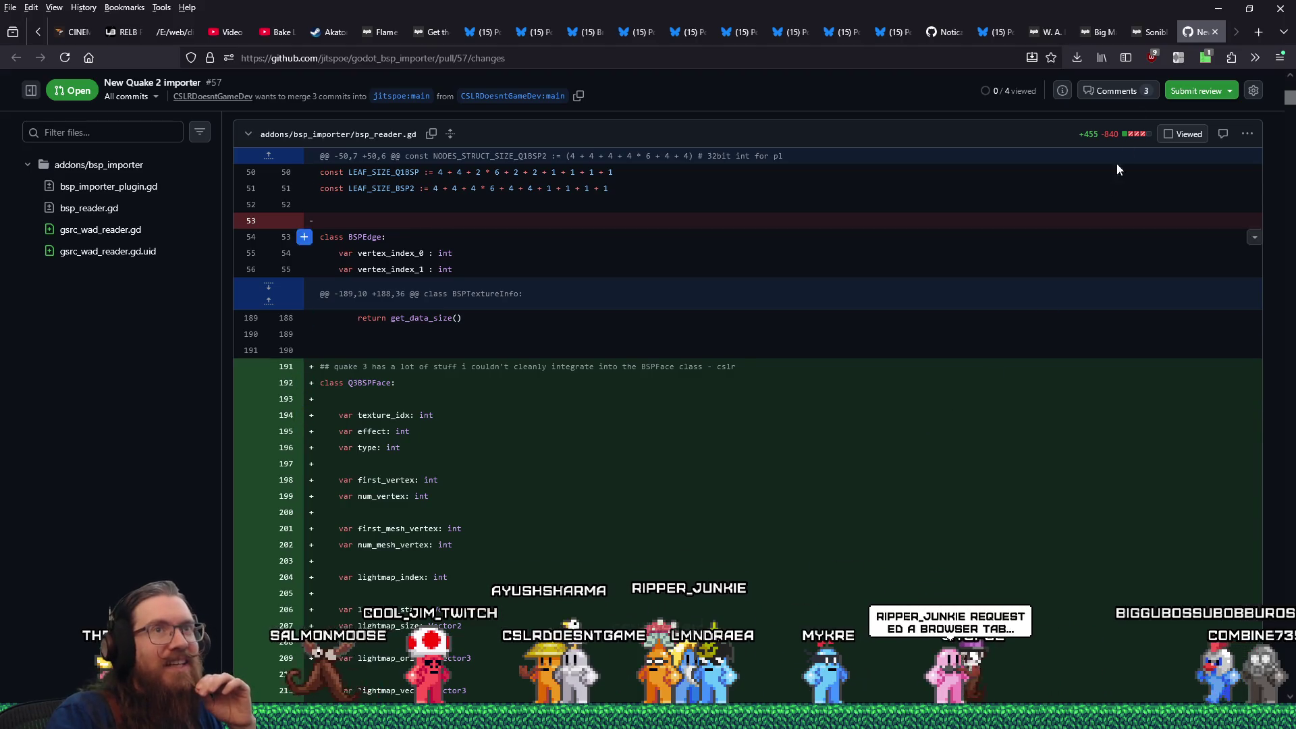
click(1087, 26)
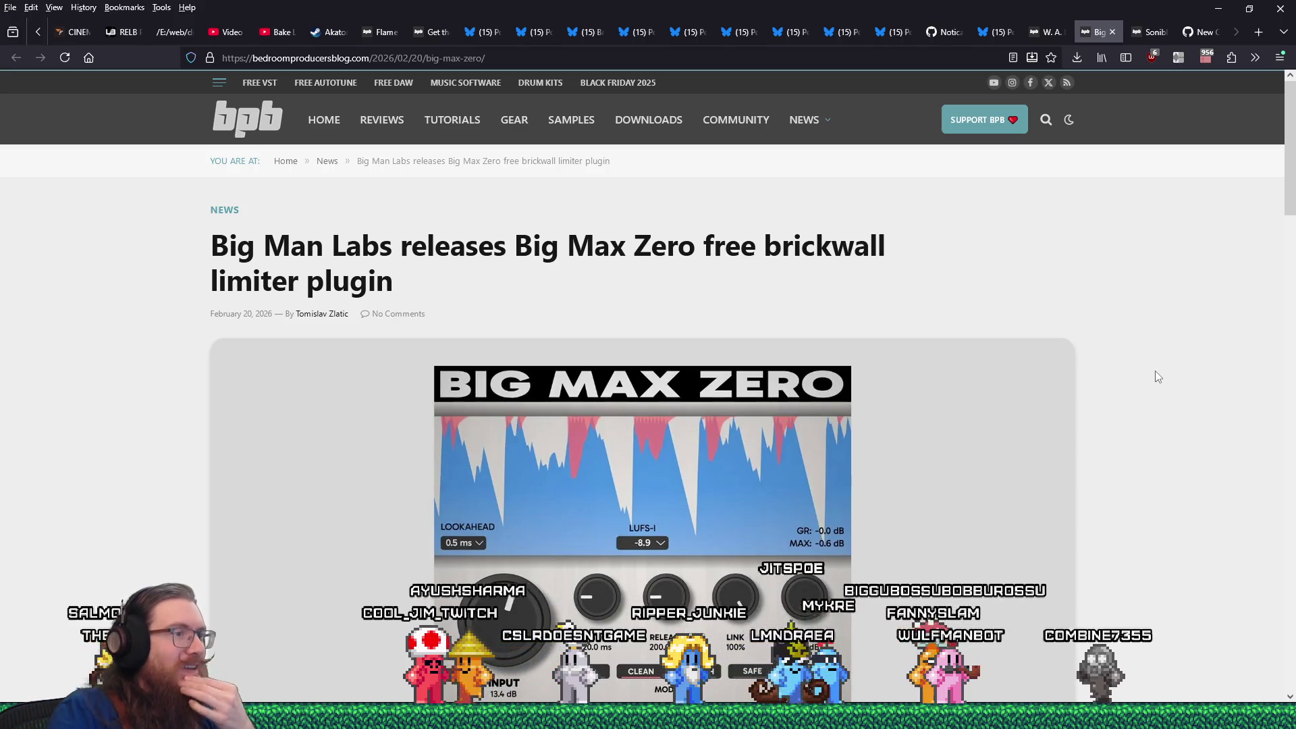
Step: Scroll the Big Max Zero article to its Download line and open the Big Man Labs product link
scroll(1155, 370, down, 5)
scroll(1151, 366, up, 2)
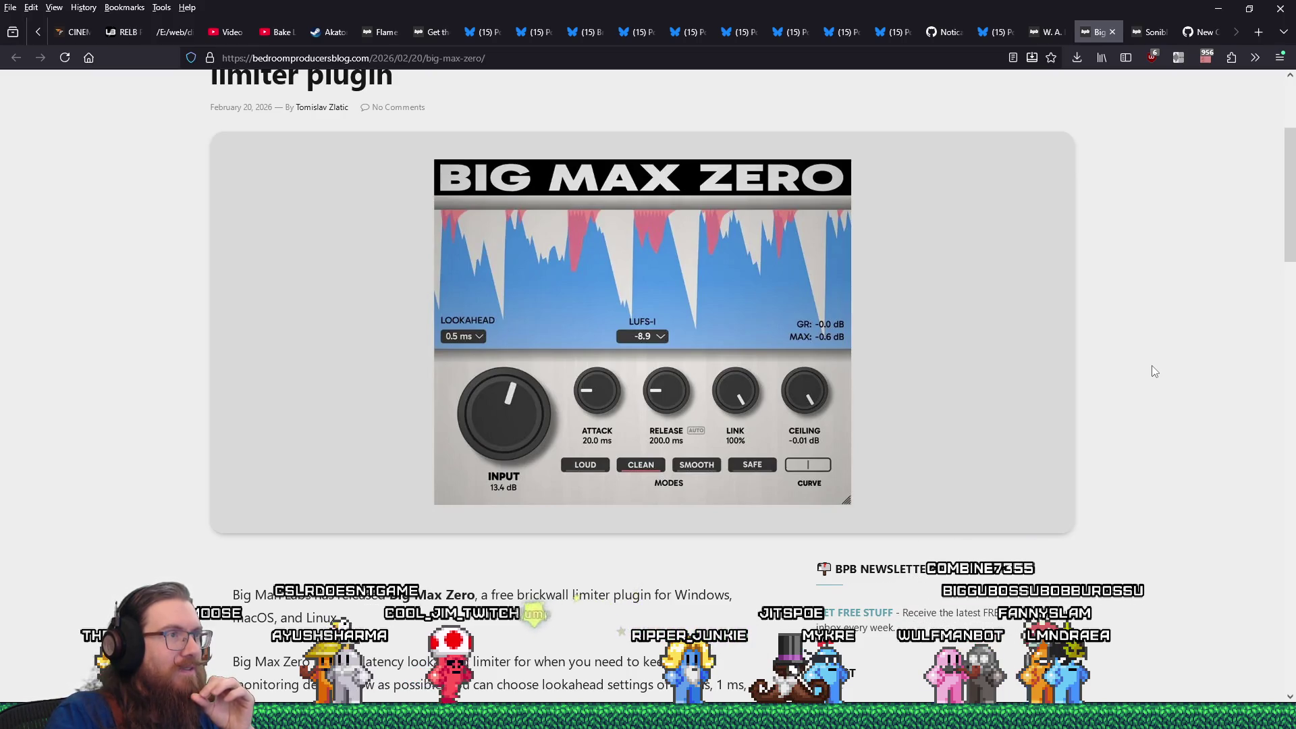
scroll(1151, 366, down, 3)
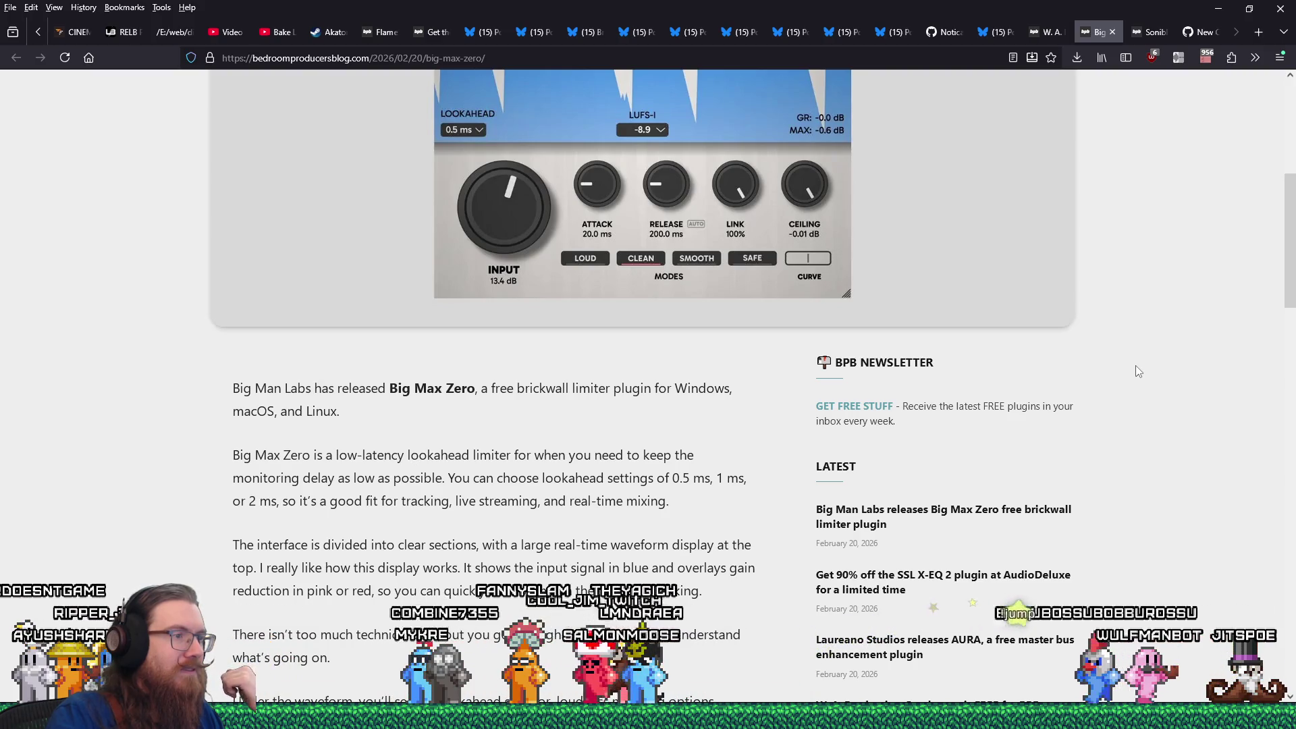
scroll(1136, 366, down, 3)
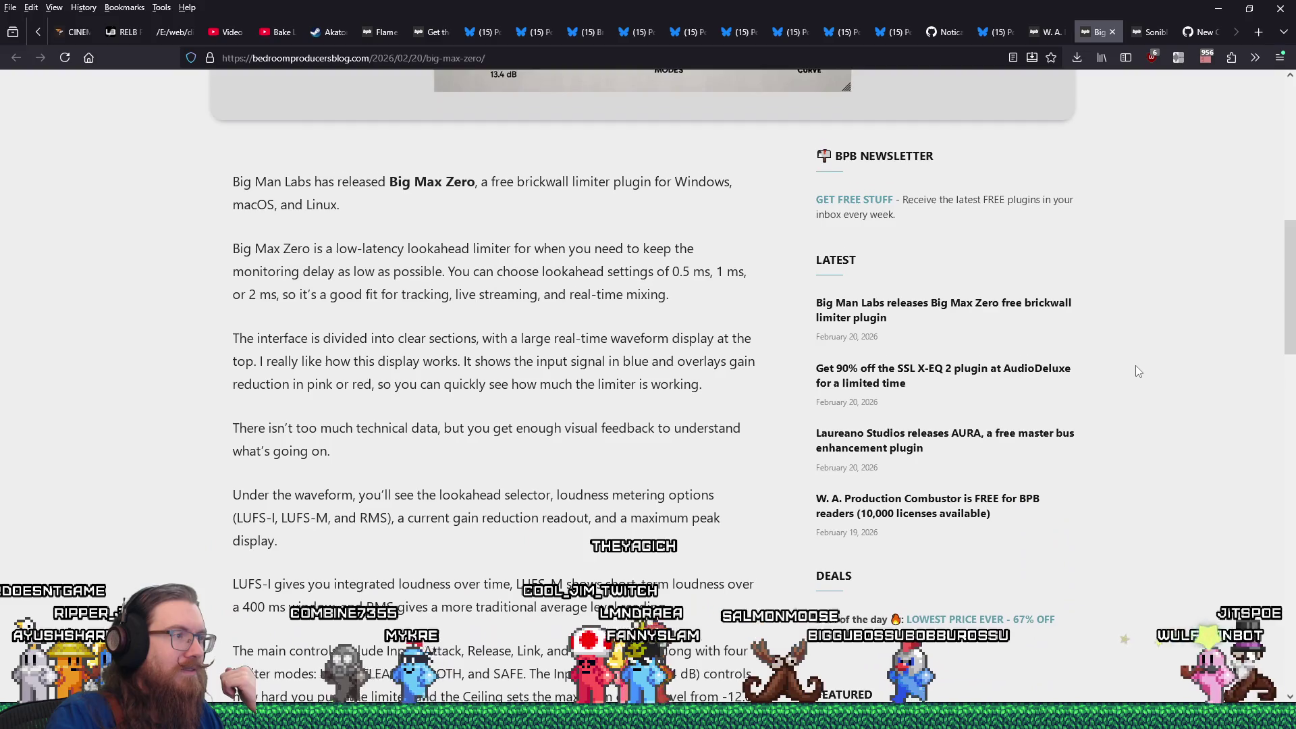
scroll(1136, 368, down, 3)
scroll(1136, 366, down, 3)
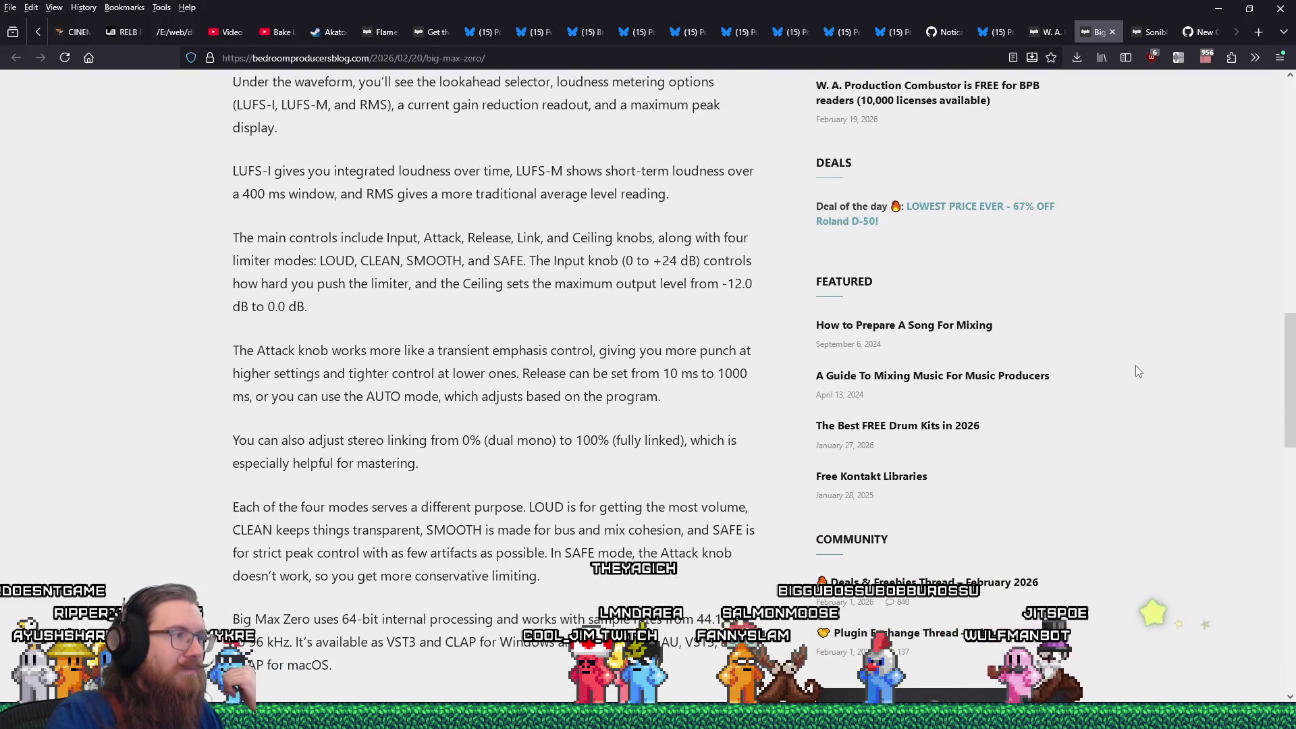
scroll(1135, 366, down, 3)
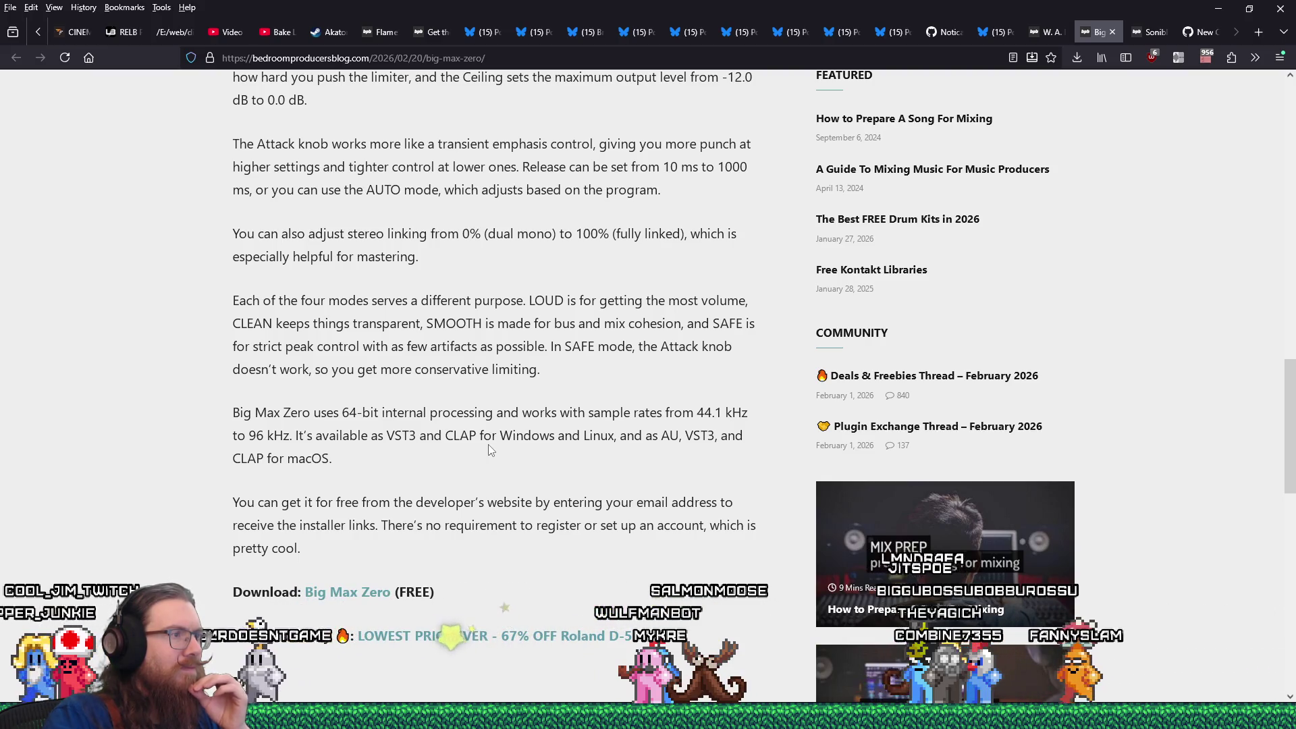
scroll(489, 444, up, 6)
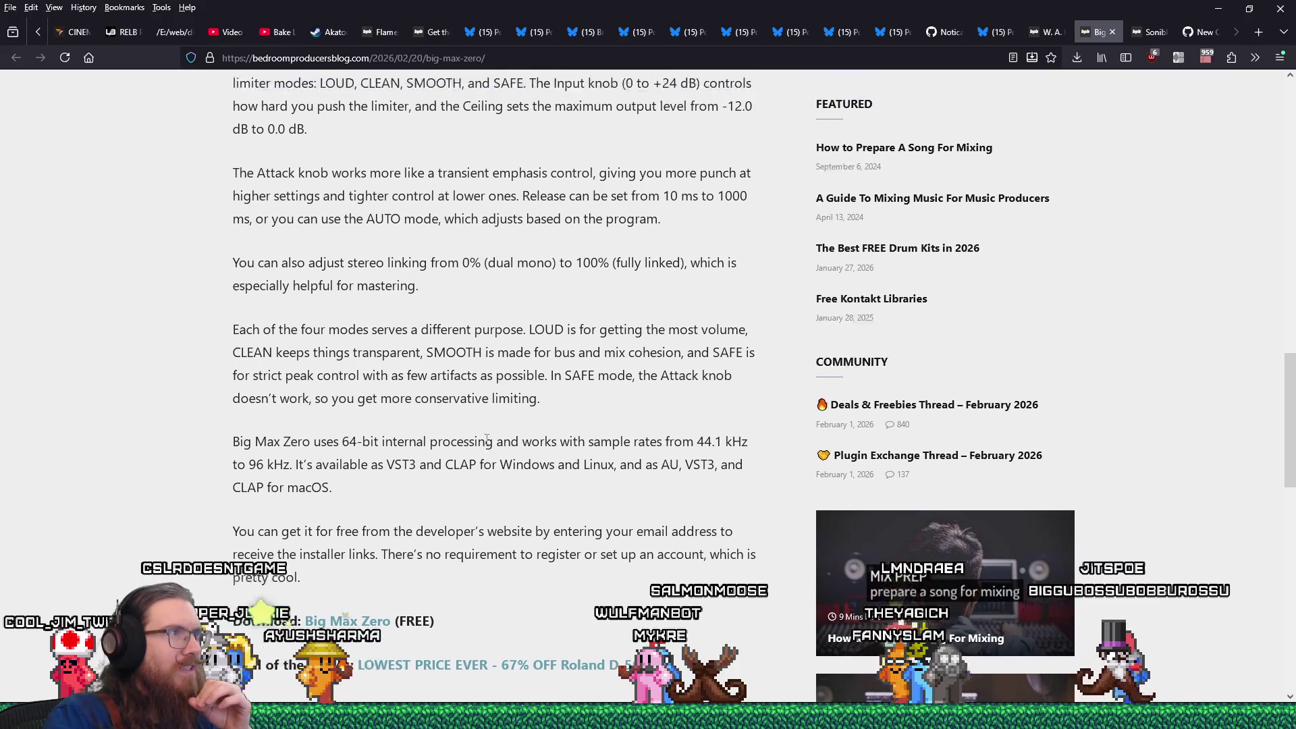
scroll(484, 439, up, 6)
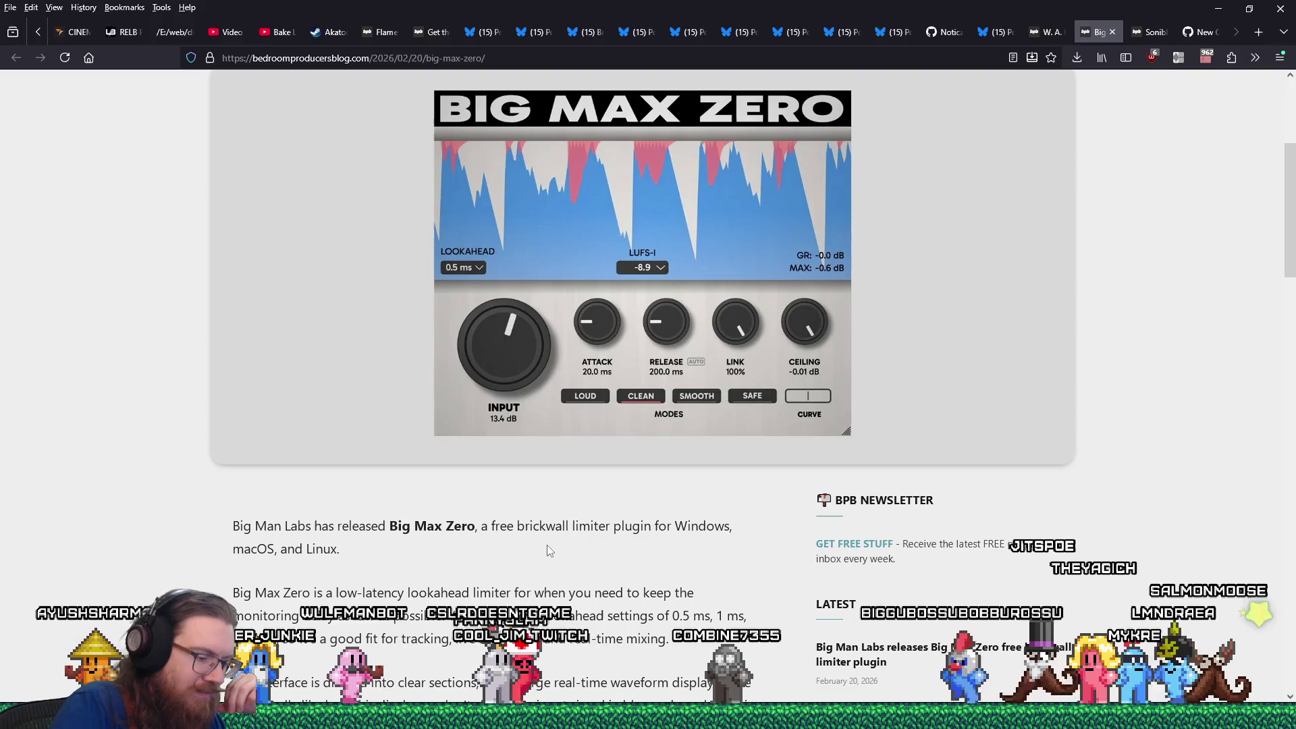
scroll(547, 545, down, 5)
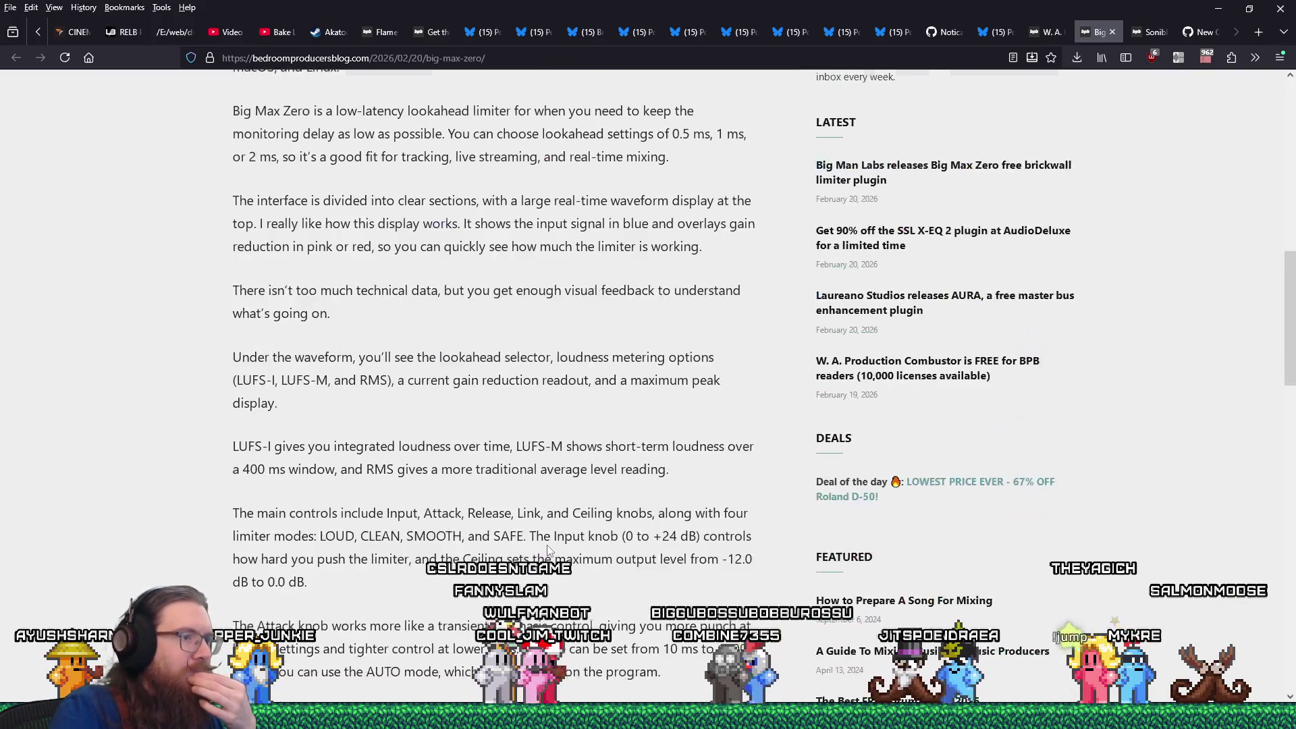
scroll(548, 545, down, 12)
scroll(352, 462, up, 3)
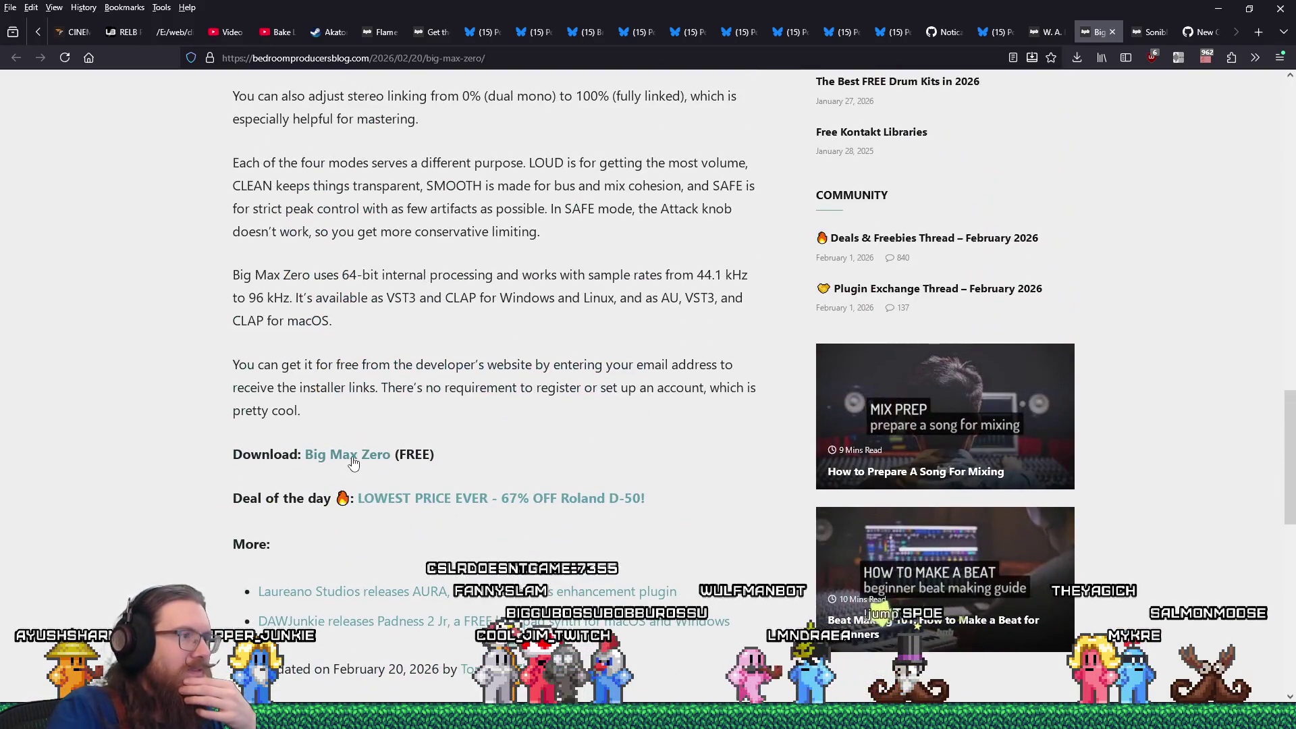
click(352, 462)
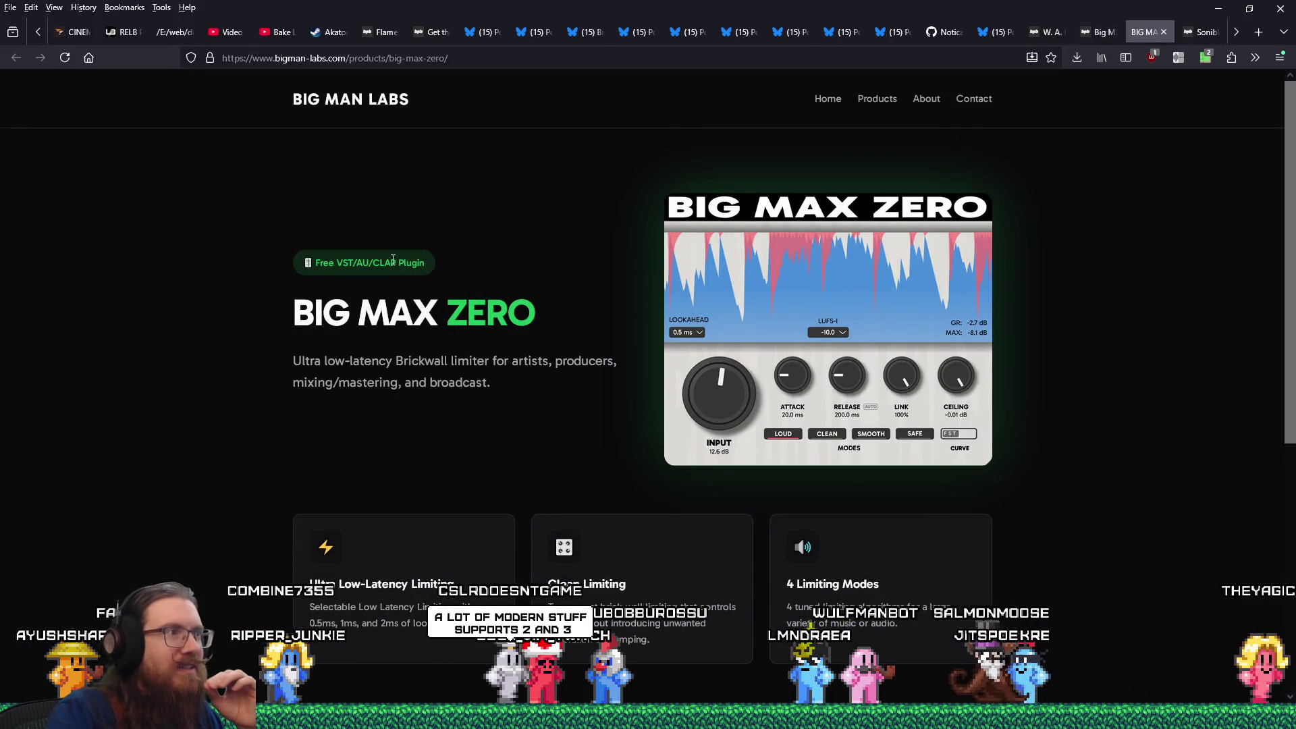
Step: Submit the email sign-up on Big Man Labs and request the free Windows installer
scroll(411, 434, down, 4)
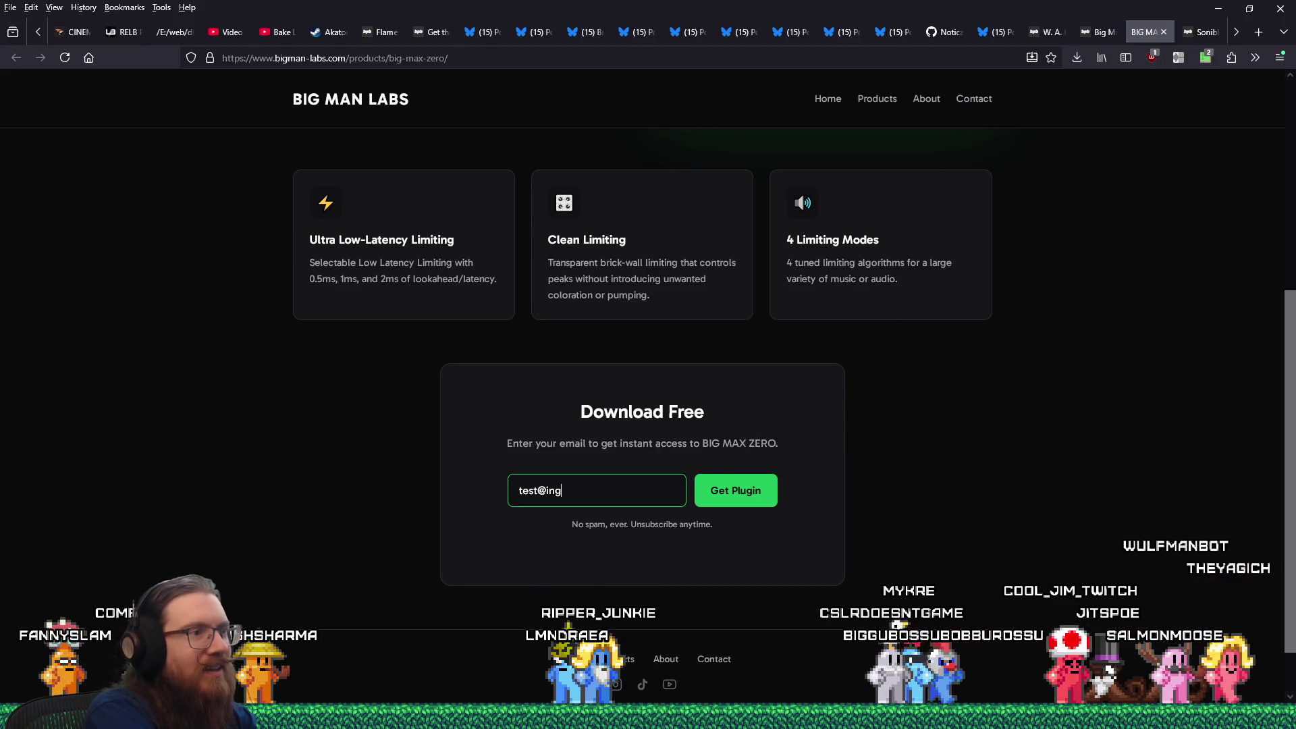
click(755, 493)
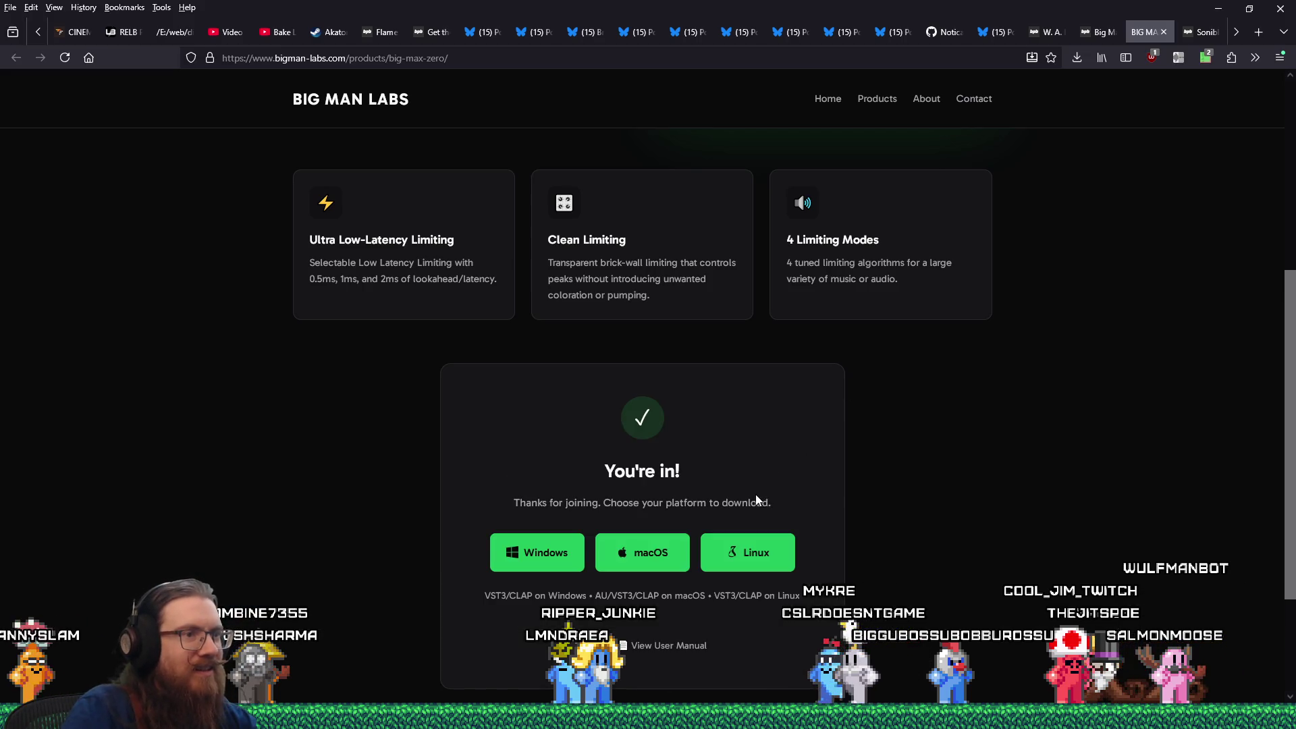
click(578, 540)
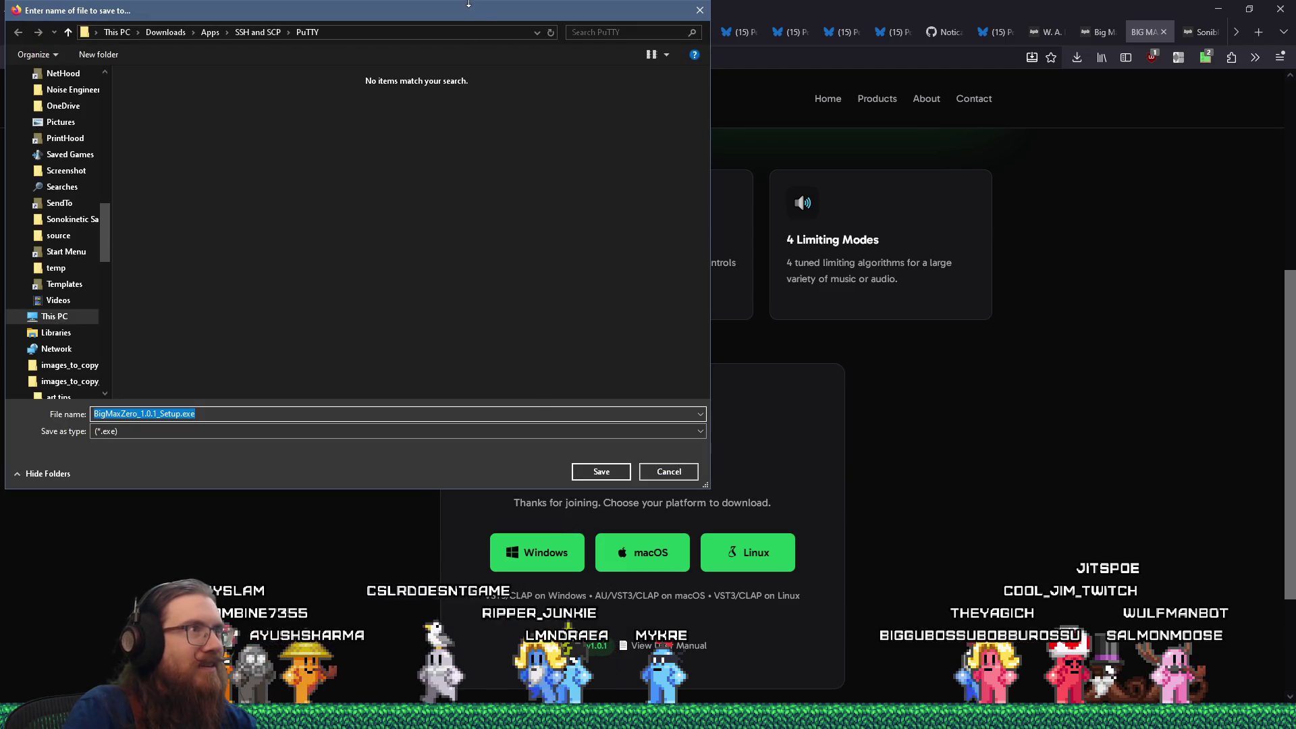
Step: Point the save dialog at E:\Downloads\Apps\Audio editing\VST
drag(484, 13, 775, 69)
text(e:\id)
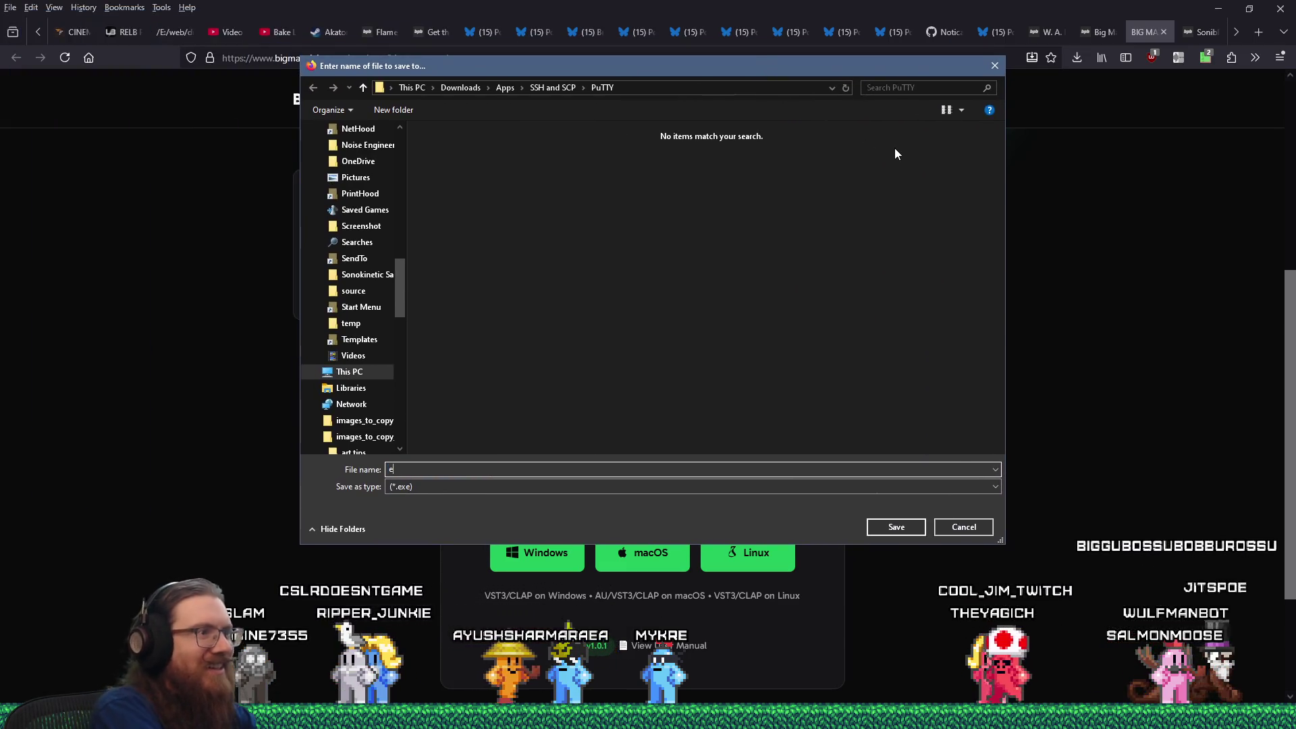
key(BackSpace)
key(BackSpace)
text(downloads\app\a)
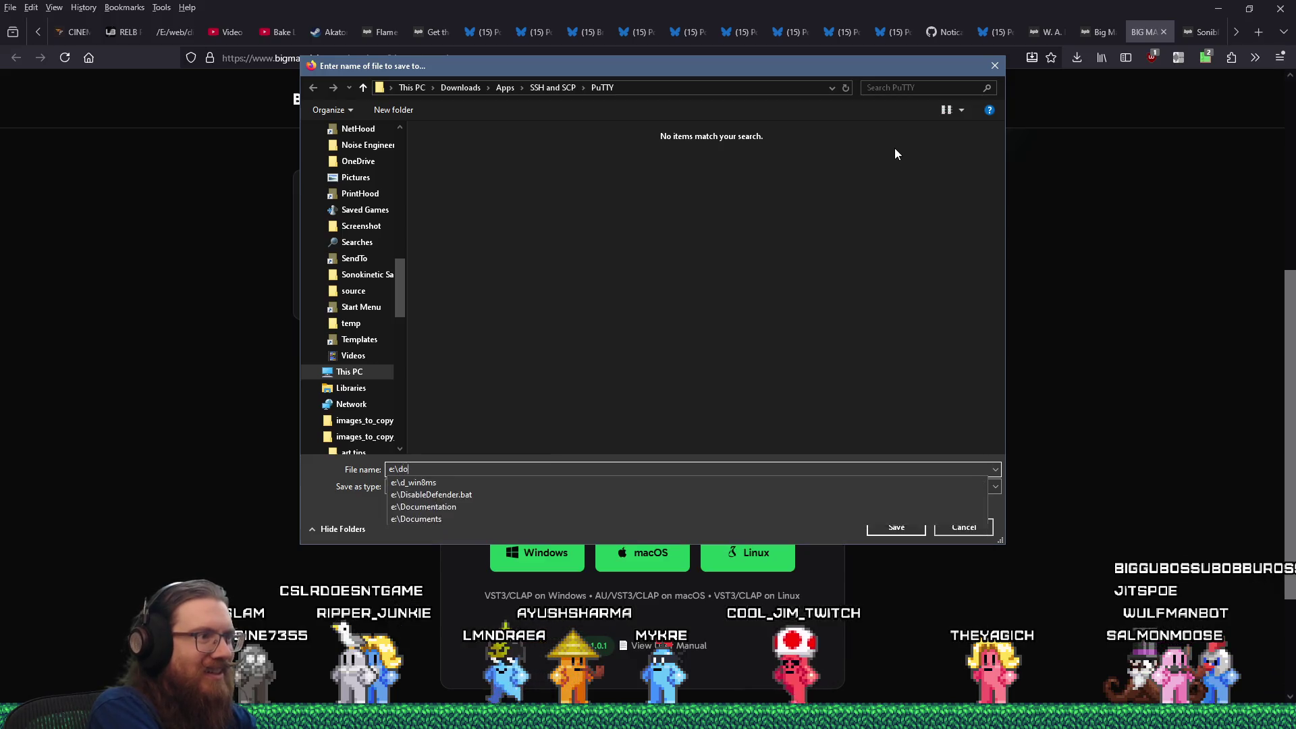
key(BackSpace)
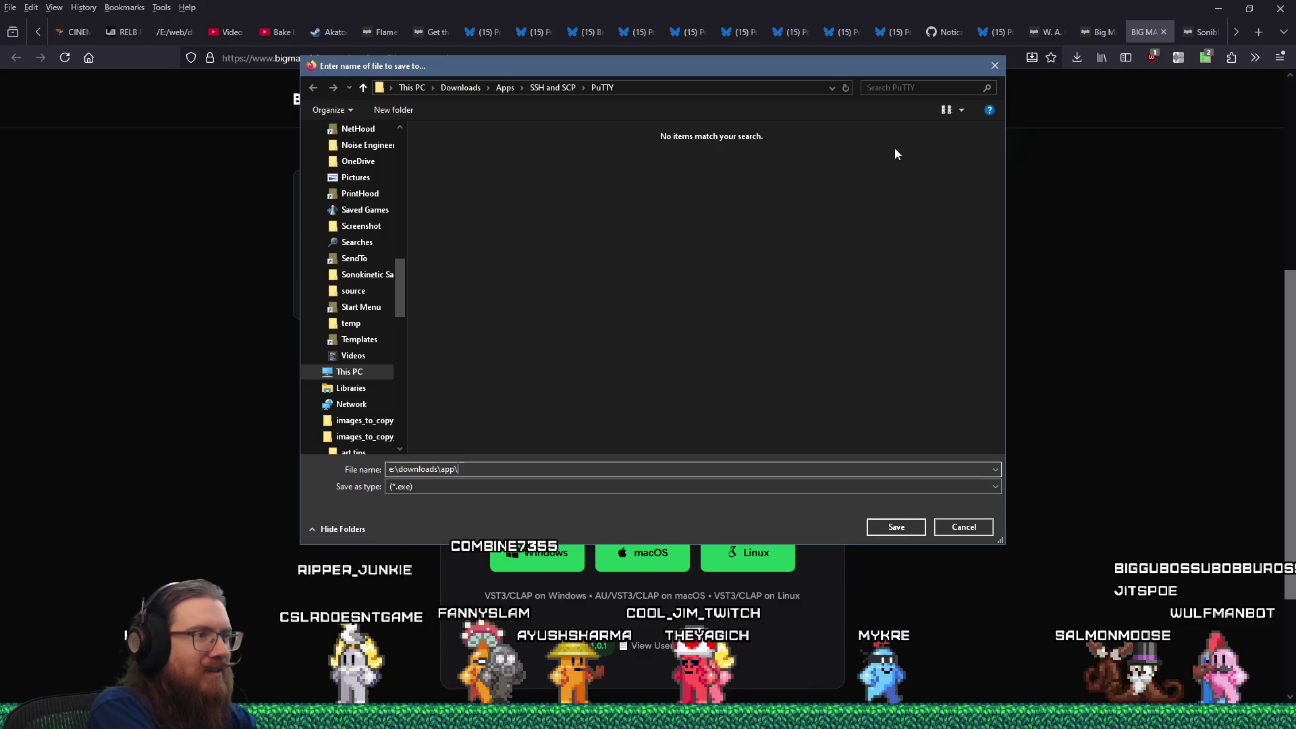
text(au)
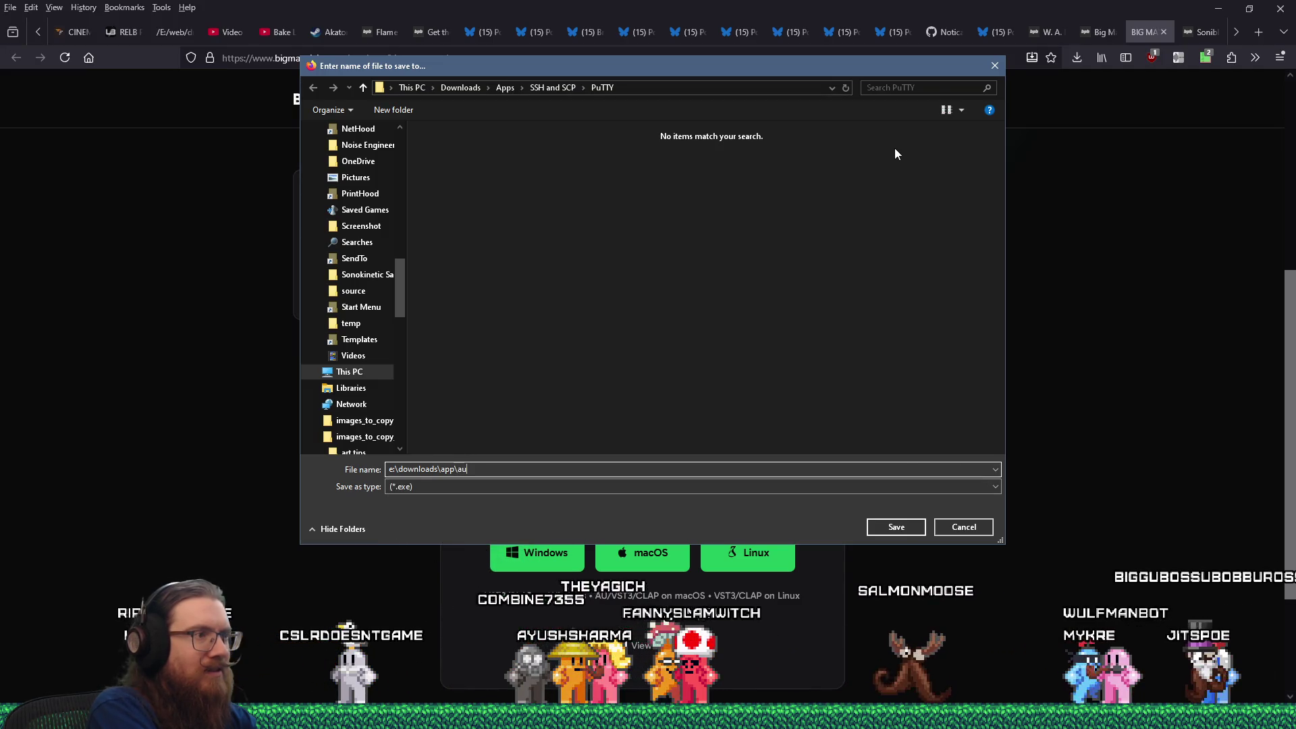
key(BackSpace)
key(BackSpace)
key(BackSpace)
text(s\aud)
key(Down)
text(\vst)
key(Return)
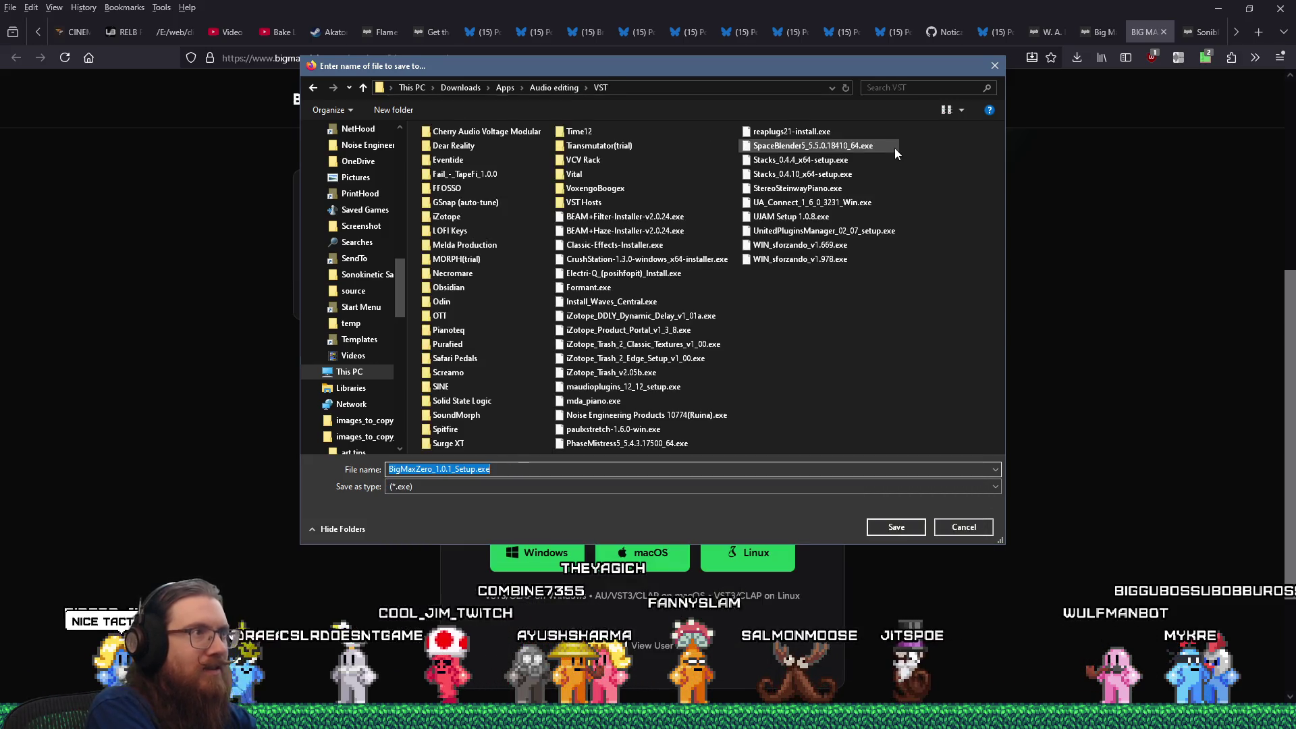
Step: Create a new Limiters folder inside VST and save BigMaxZero_1.0.1_Setup.exe there
click(848, 326)
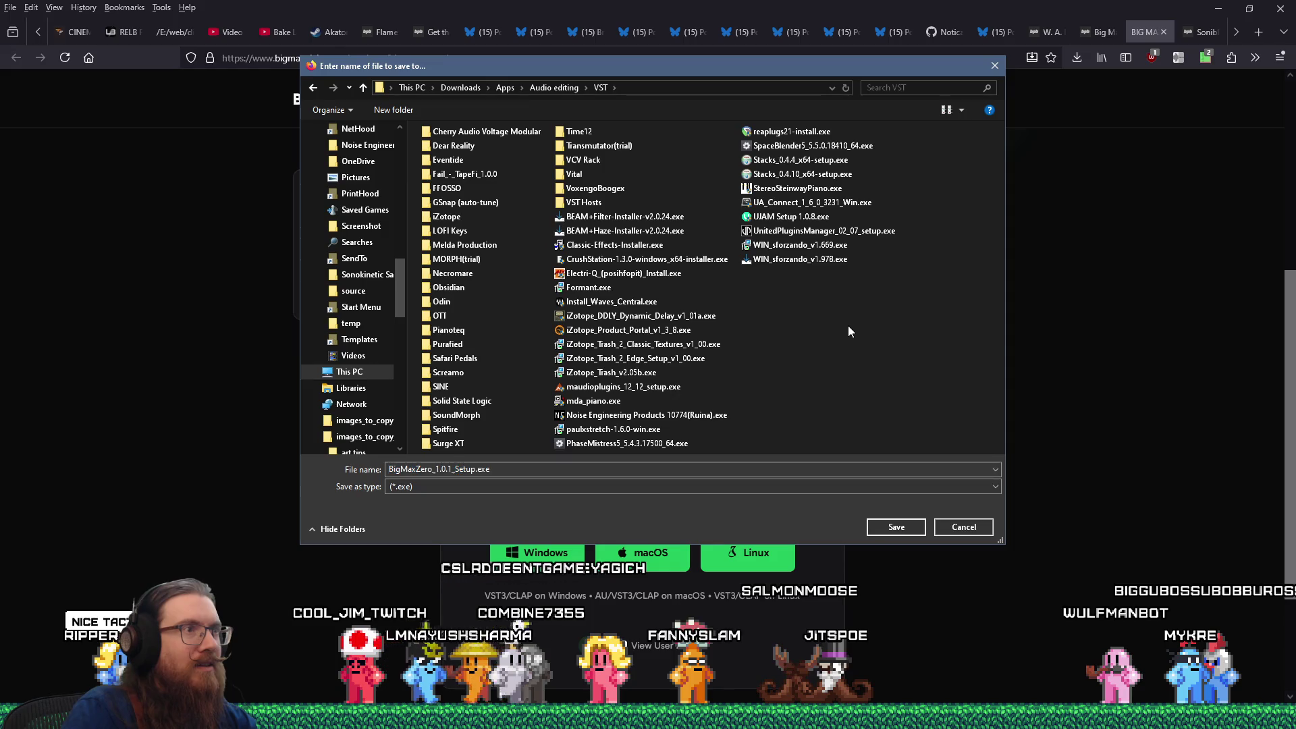
right_click(848, 325)
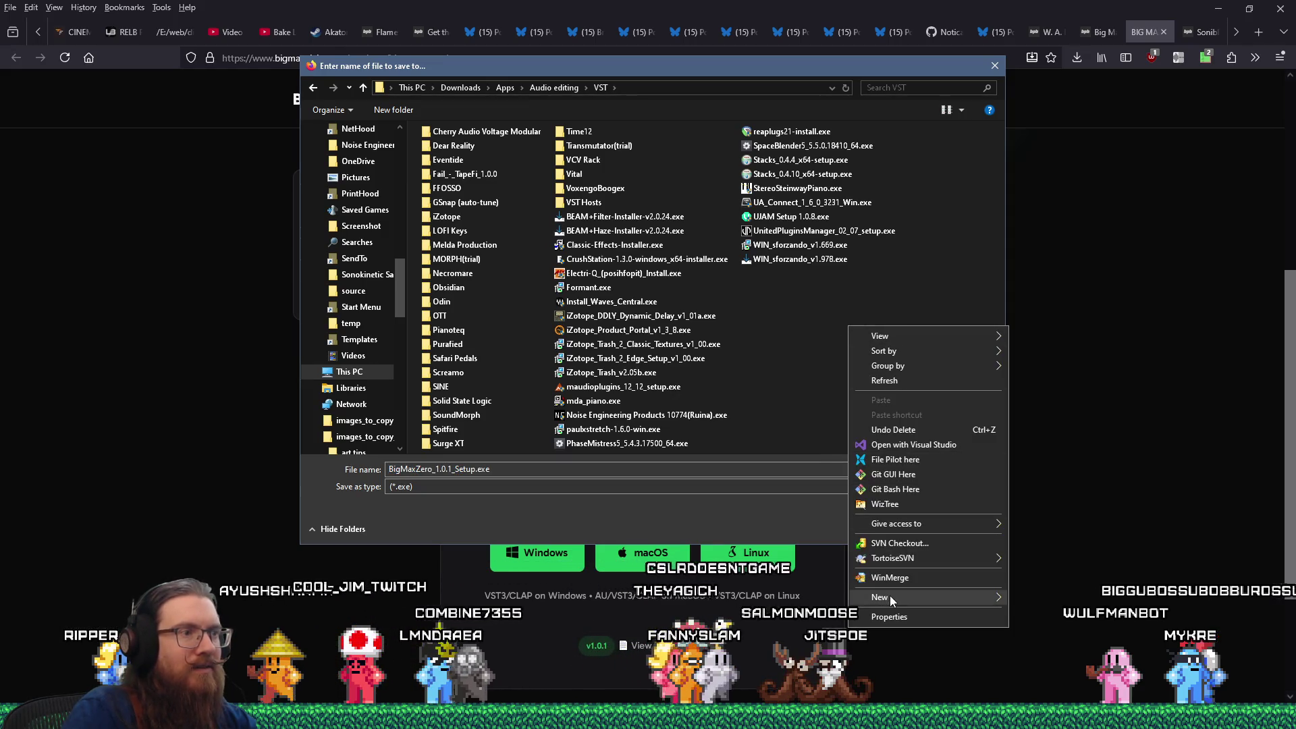
mouse_move(890, 597)
click(1074, 425)
text(Limiters)
key(Return)
key(Return)
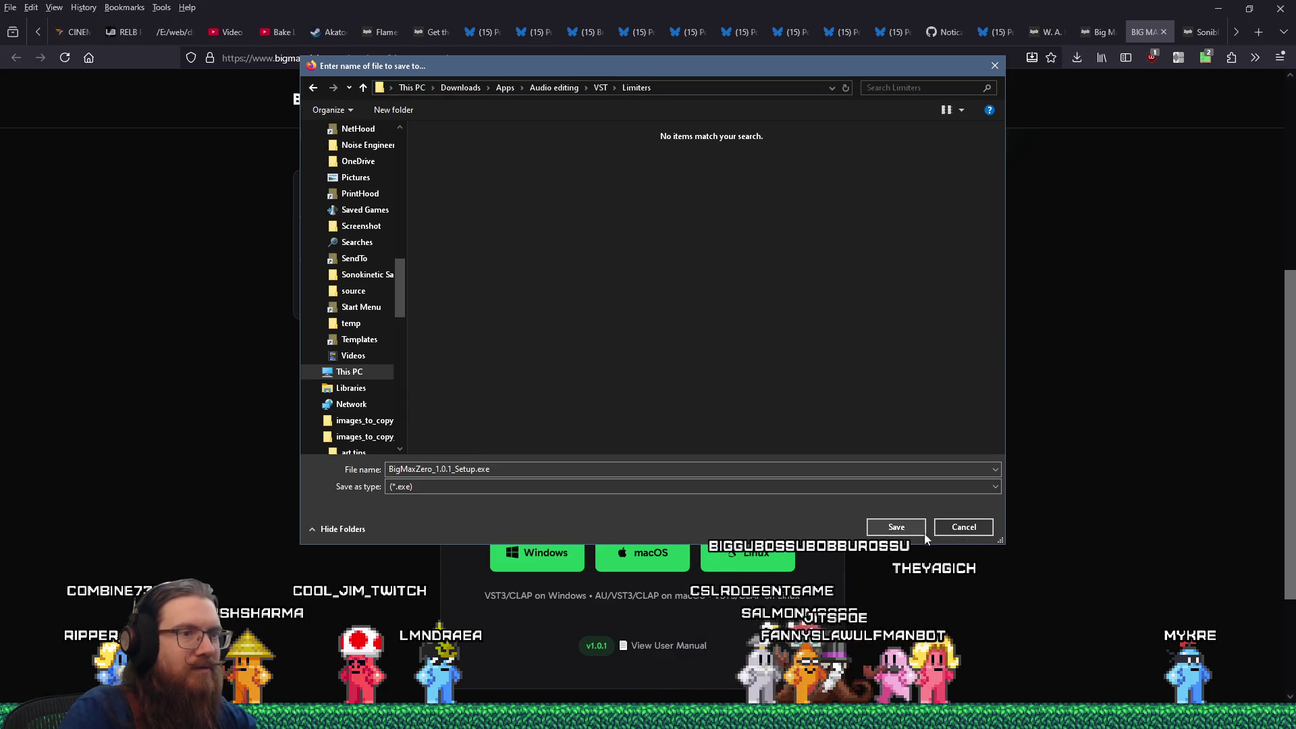
click(918, 529)
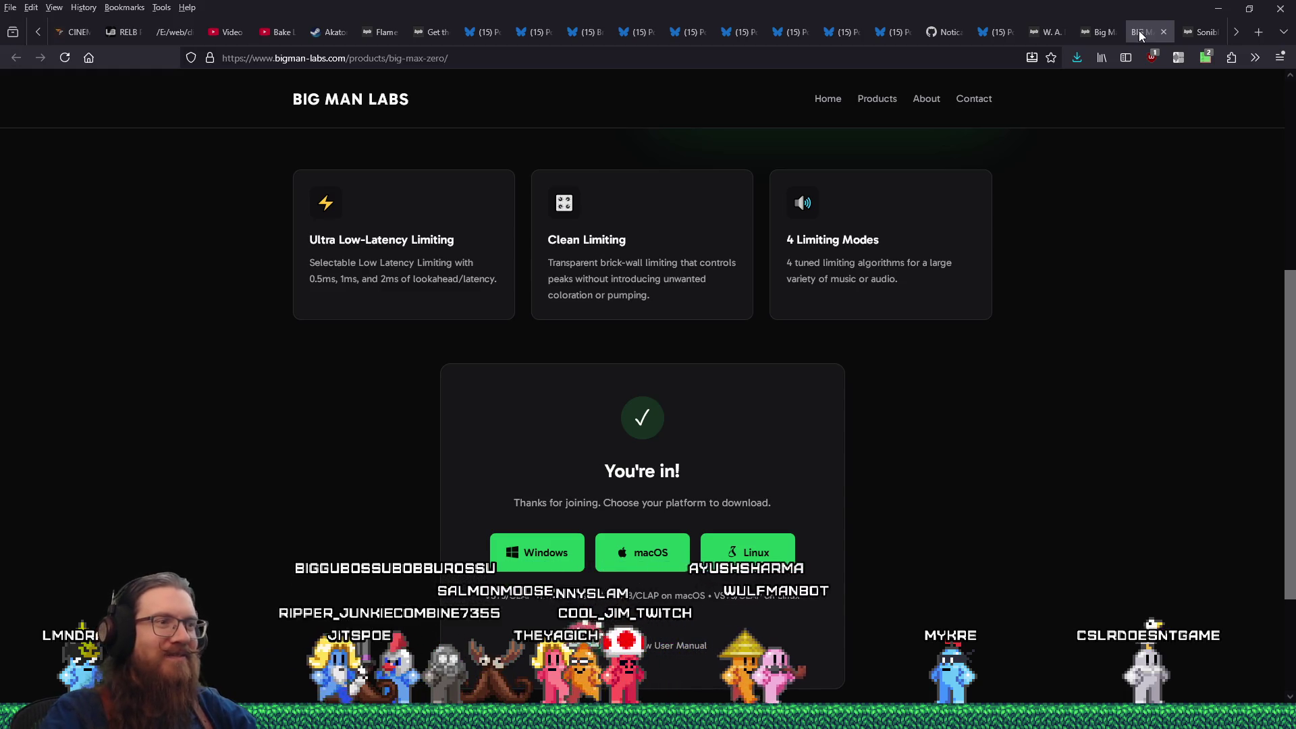
Step: Show BigMaxZero_1.0.1_Setup.exe in its Limiters folder from the downloads list and run it
click(1078, 58)
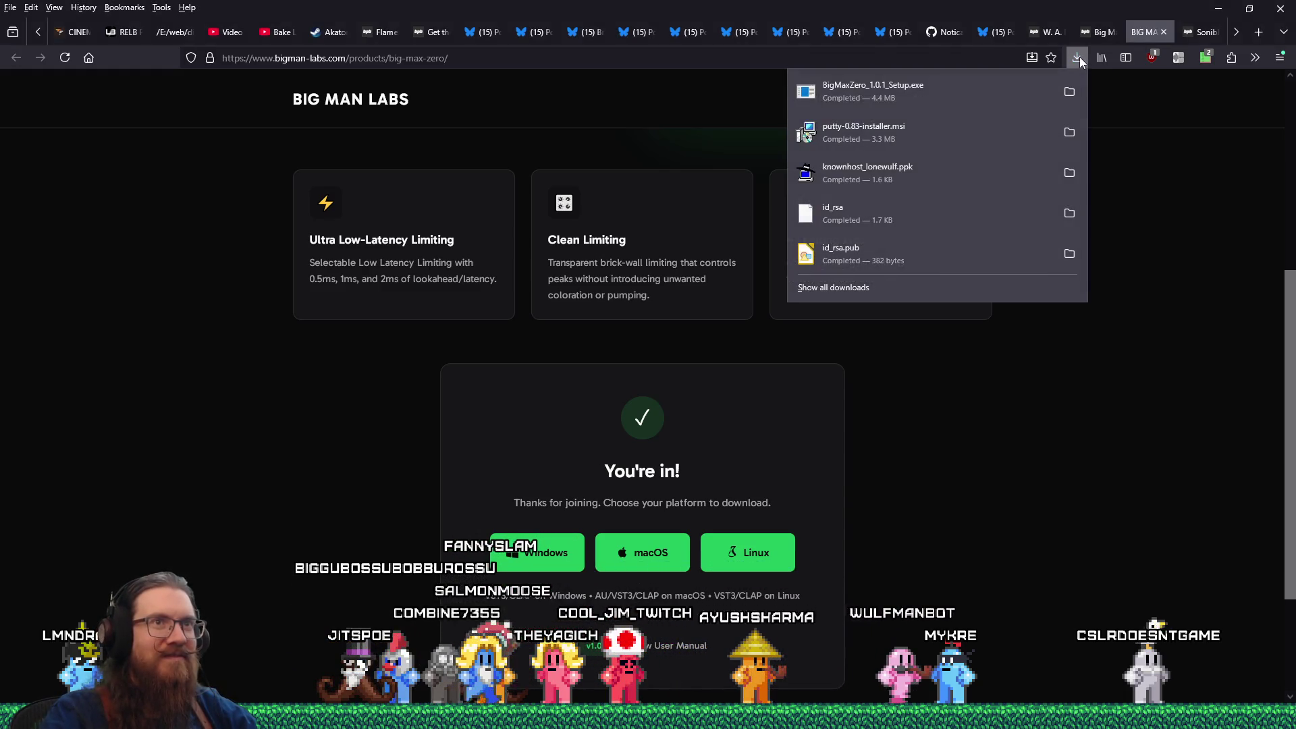
click(1071, 93)
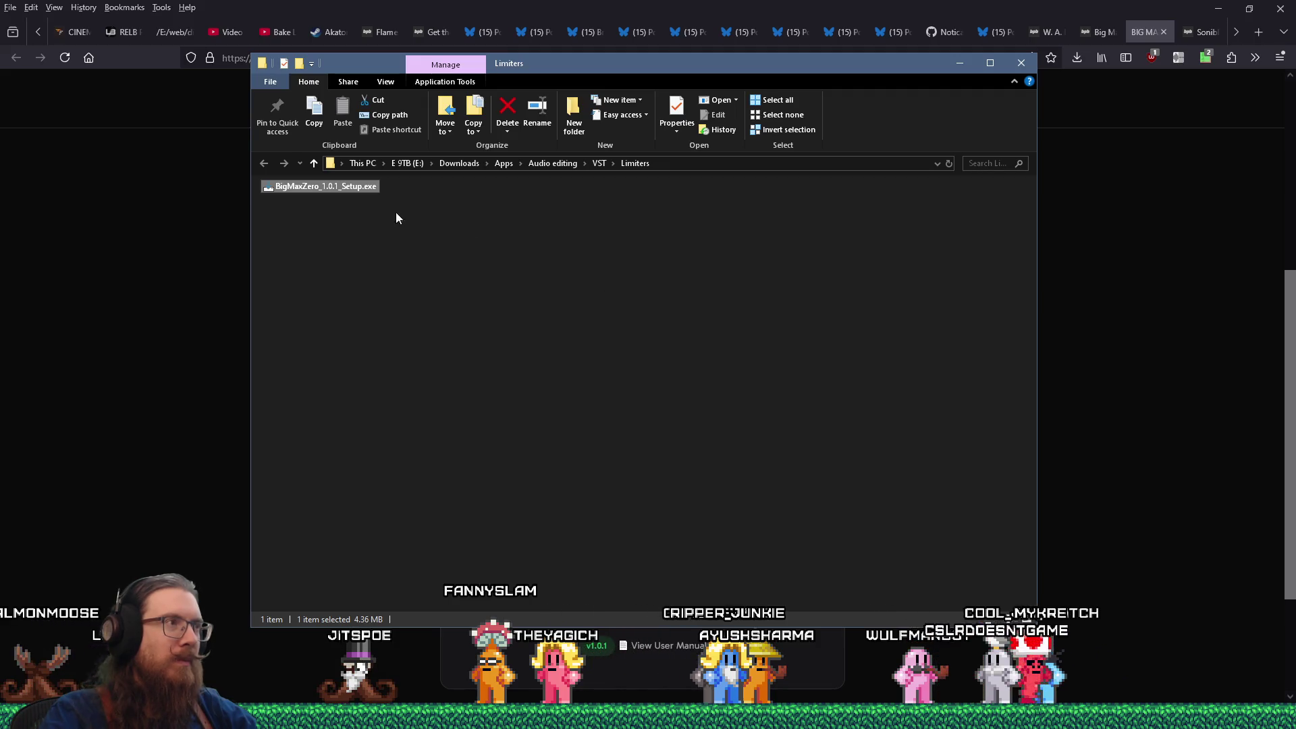
double_click(345, 191)
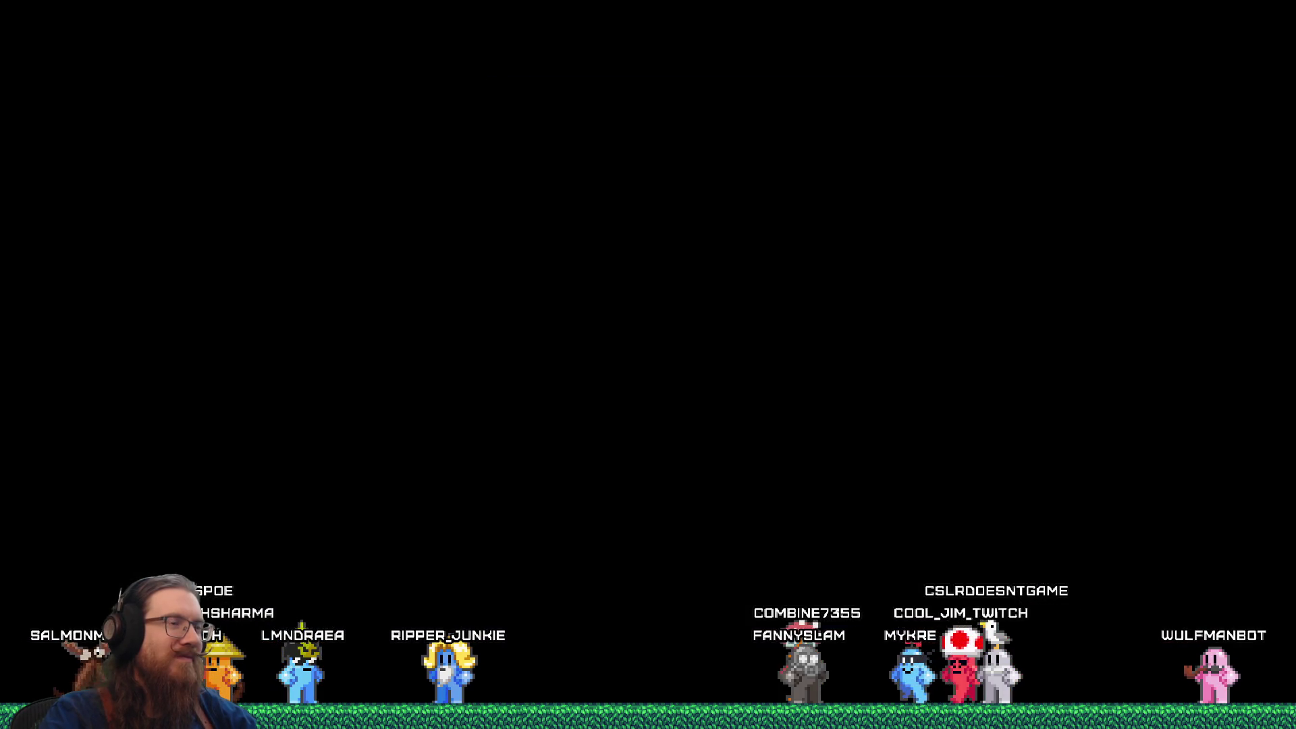
Step: Allow the installer to run, accept the Big Max Zero license and advance to the destination step
click(591, 431)
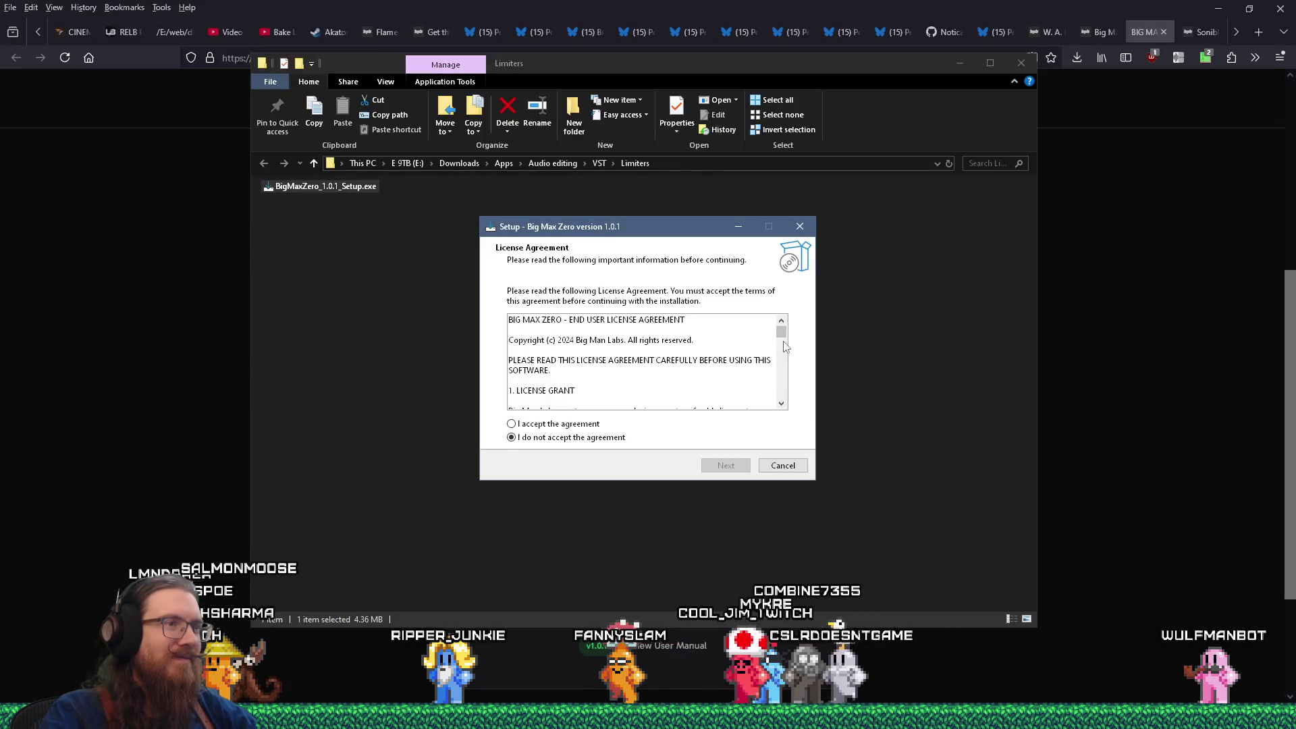
drag(782, 334, 783, 341)
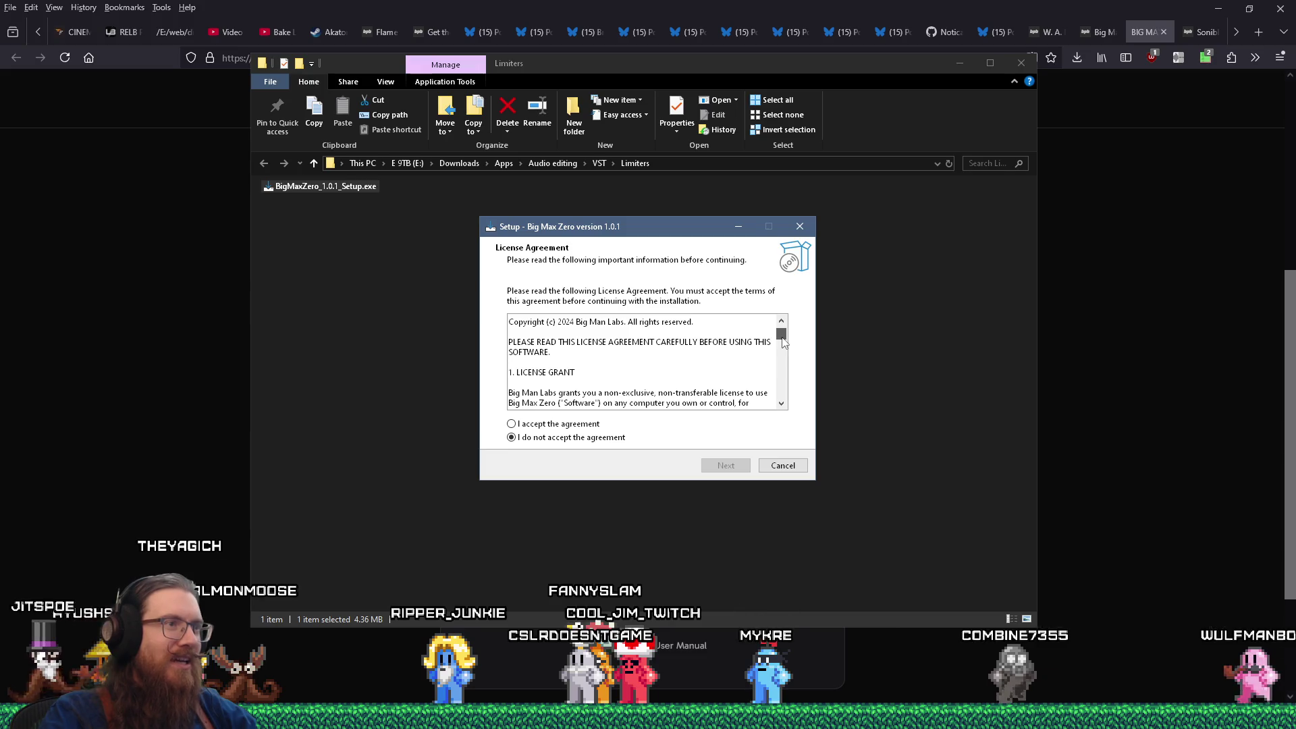
drag(783, 342, 782, 401)
click(558, 423)
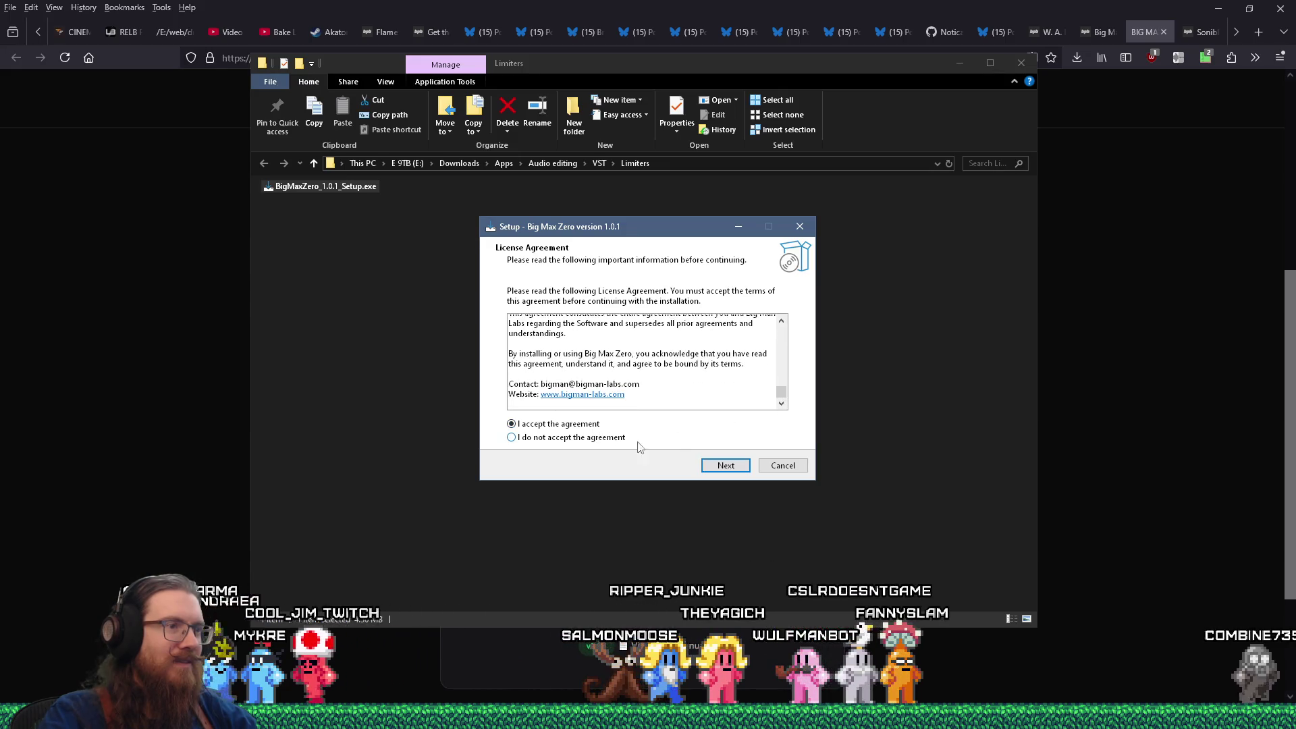
click(710, 466)
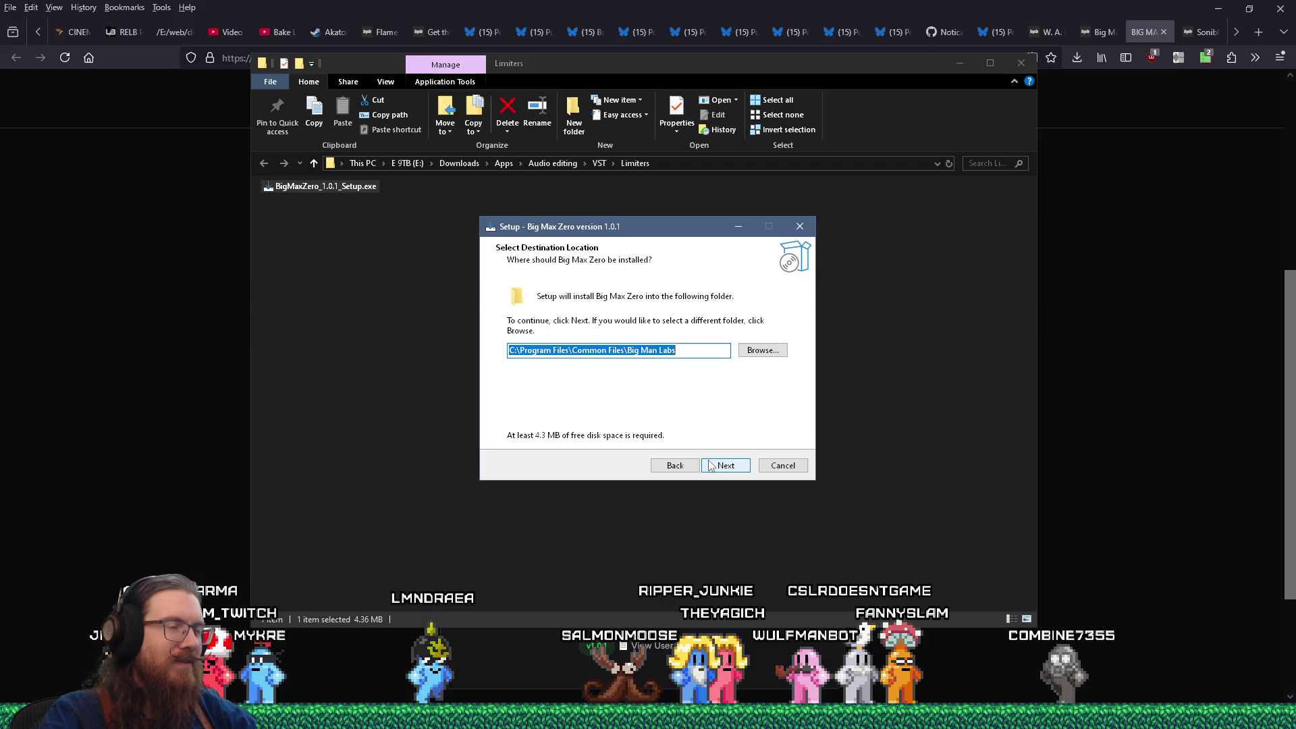
right_click(321, 187)
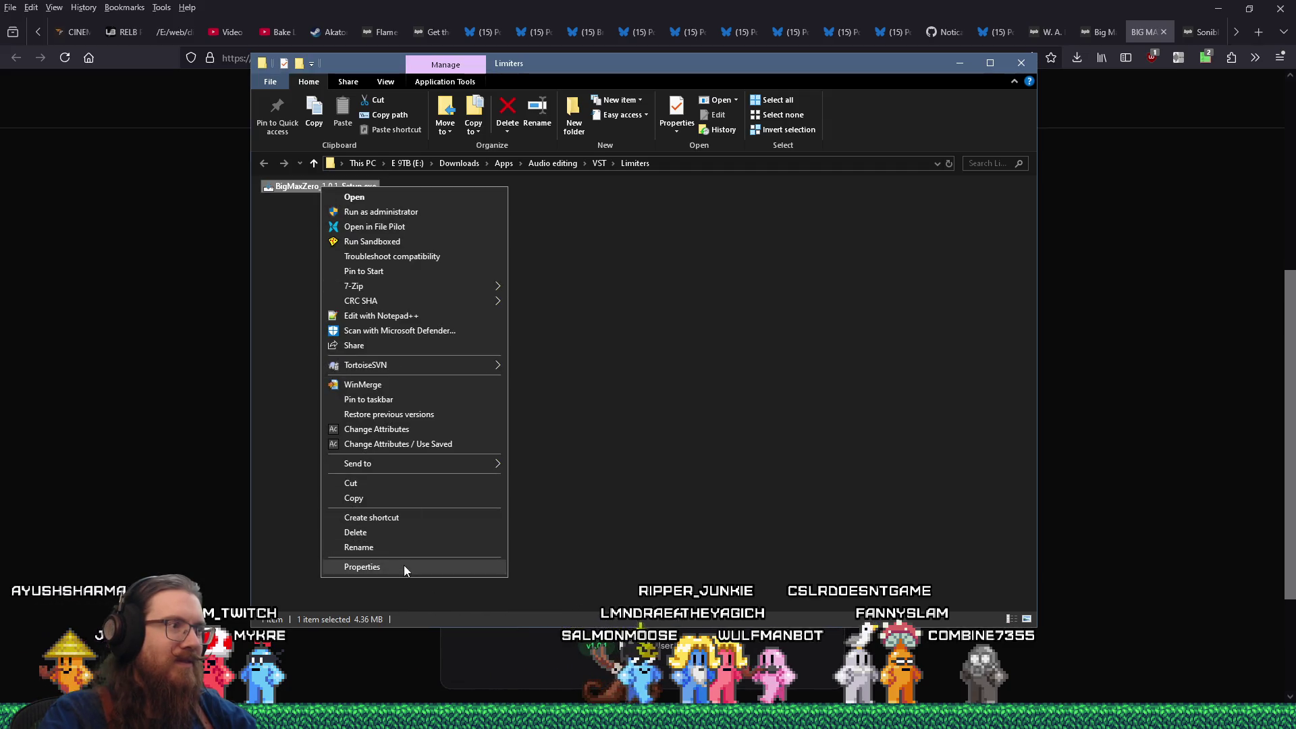
Step: Check the setup file's properties, leave the C:\Program Files\Common Files\Big Man Labs path, and bring Paint forward
click(404, 565)
click(519, 539)
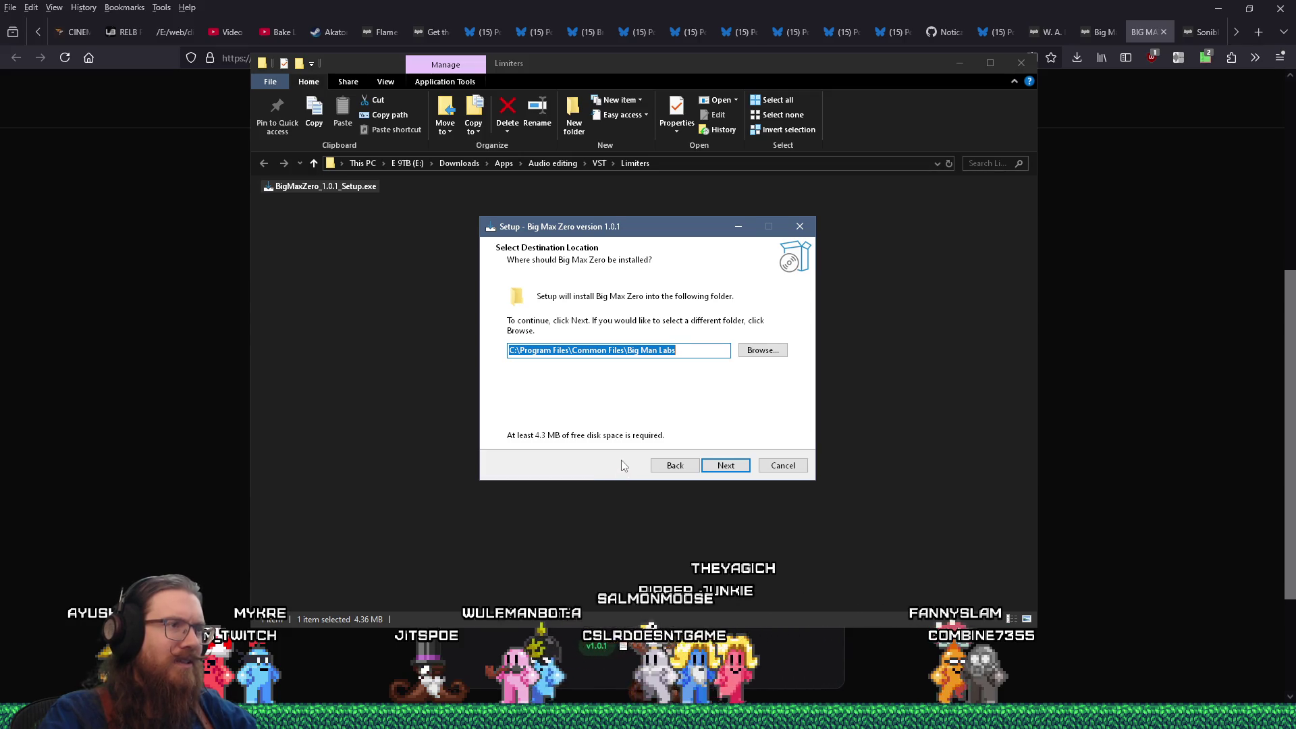
click(647, 347)
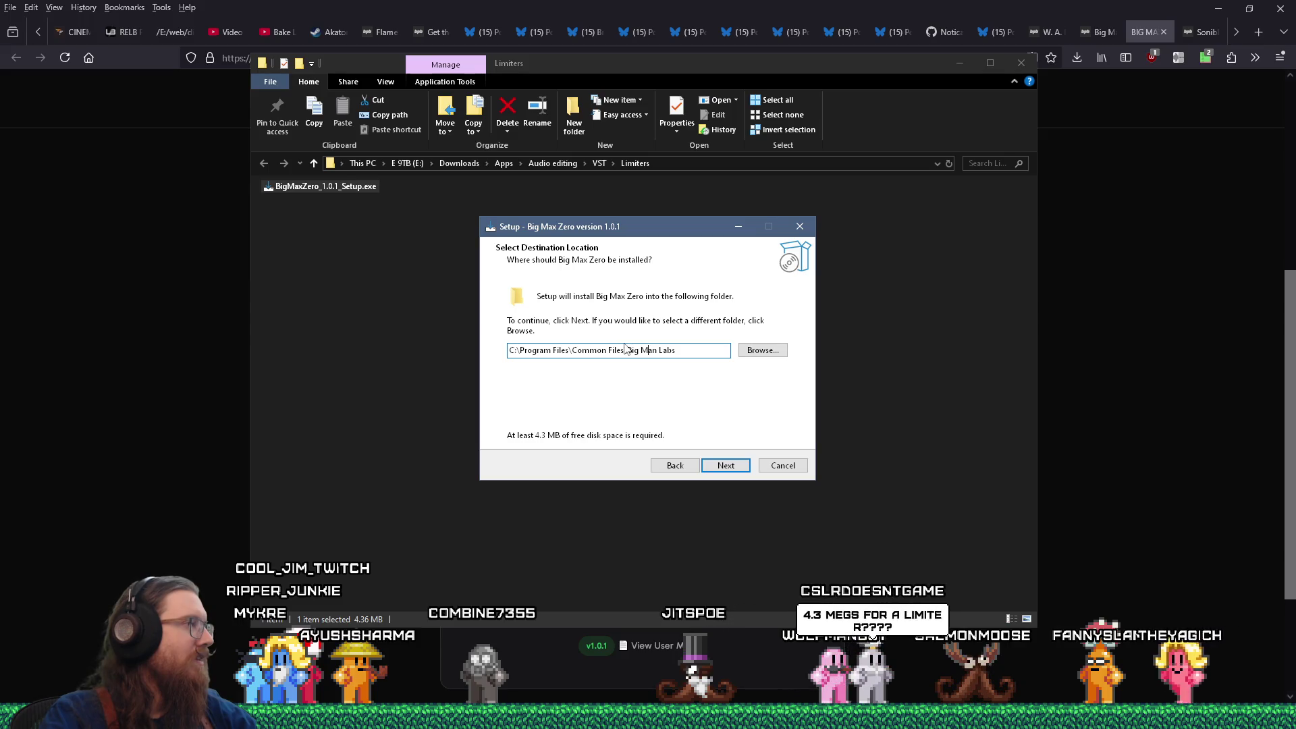
drag(606, 243, 869, 232)
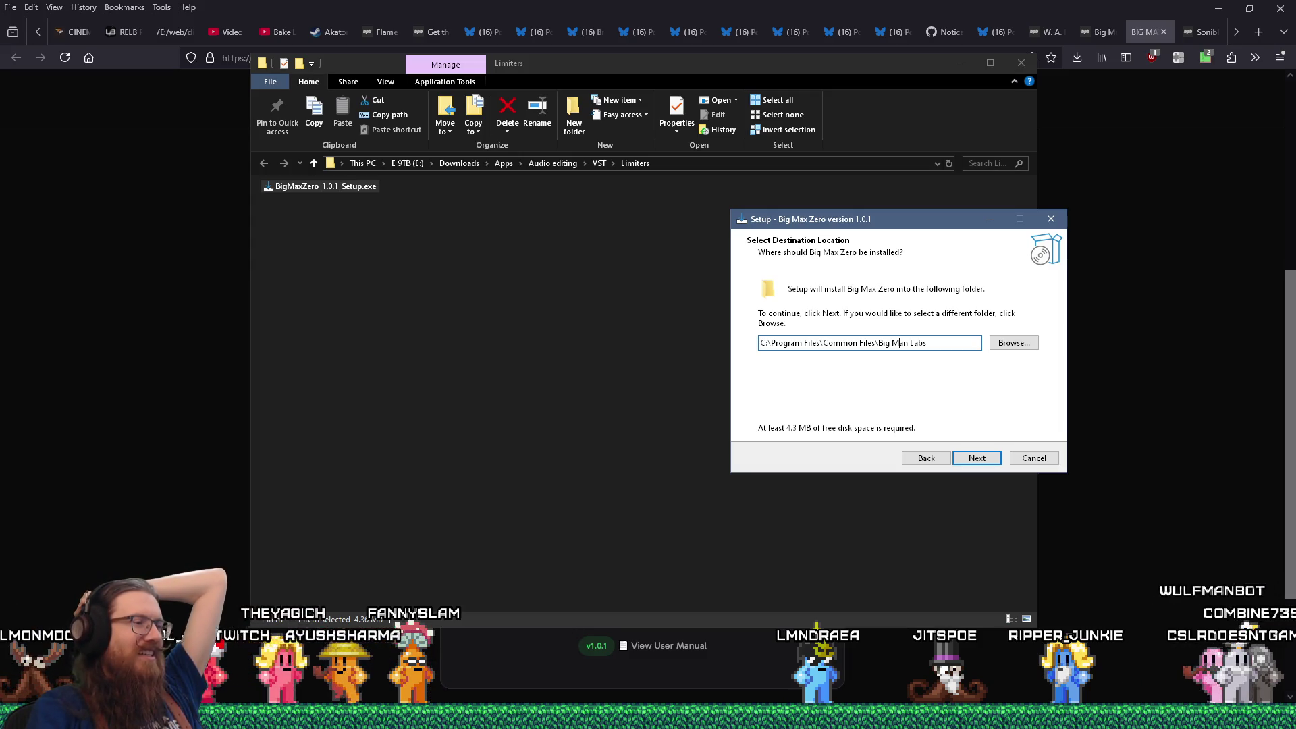
mouse_move(444, 717)
click(431, 649)
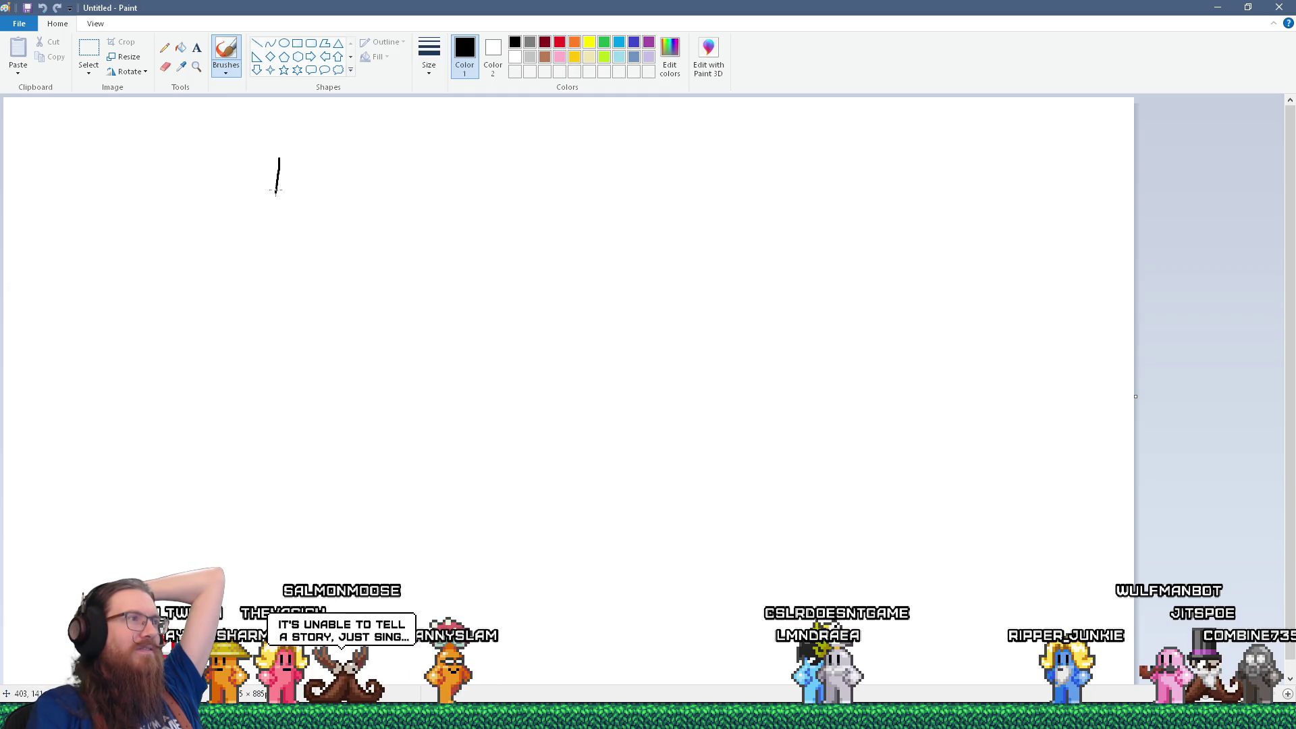
Step: Brush short black strokes across the top two rows of the Paint canvas, plus two dots
drag(403, 161, 410, 197)
drag(484, 167, 494, 198)
drag(586, 160, 601, 207)
drag(695, 175, 697, 198)
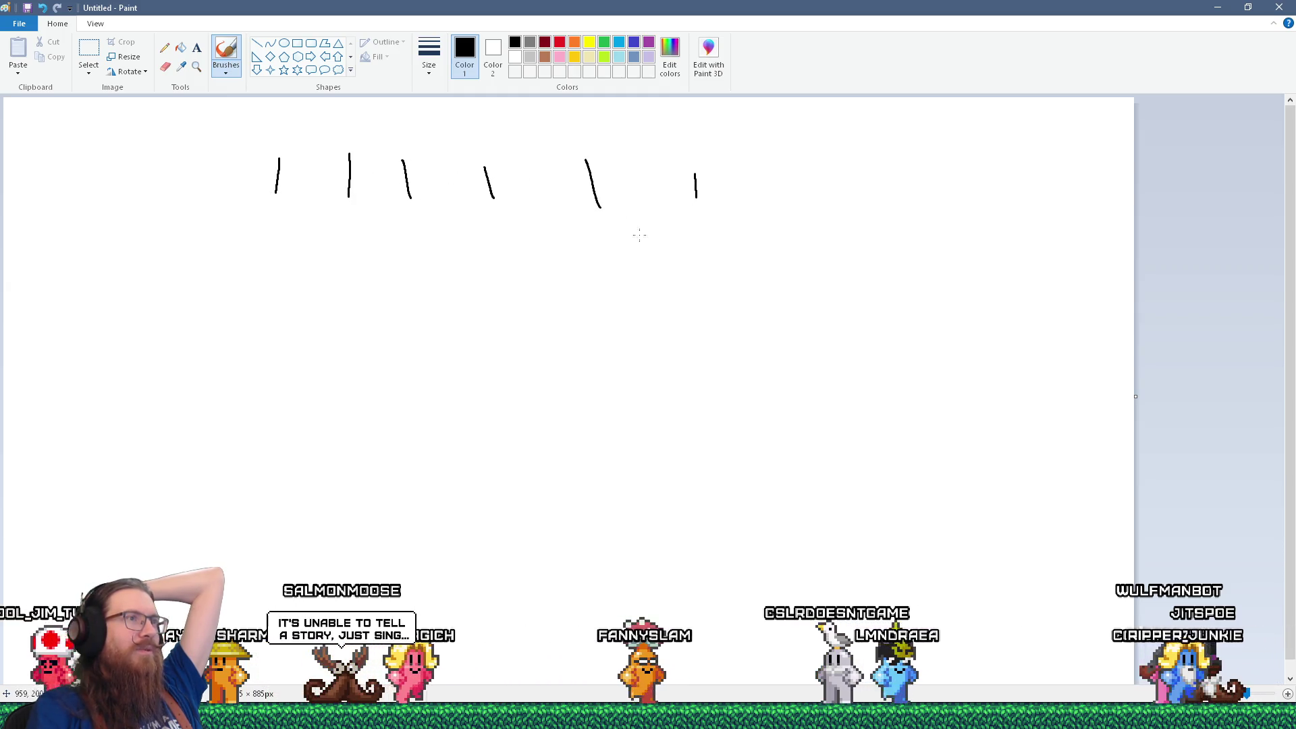
drag(267, 240, 409, 255)
drag(475, 245, 509, 255)
drag(567, 254, 575, 253)
drag(652, 247, 683, 256)
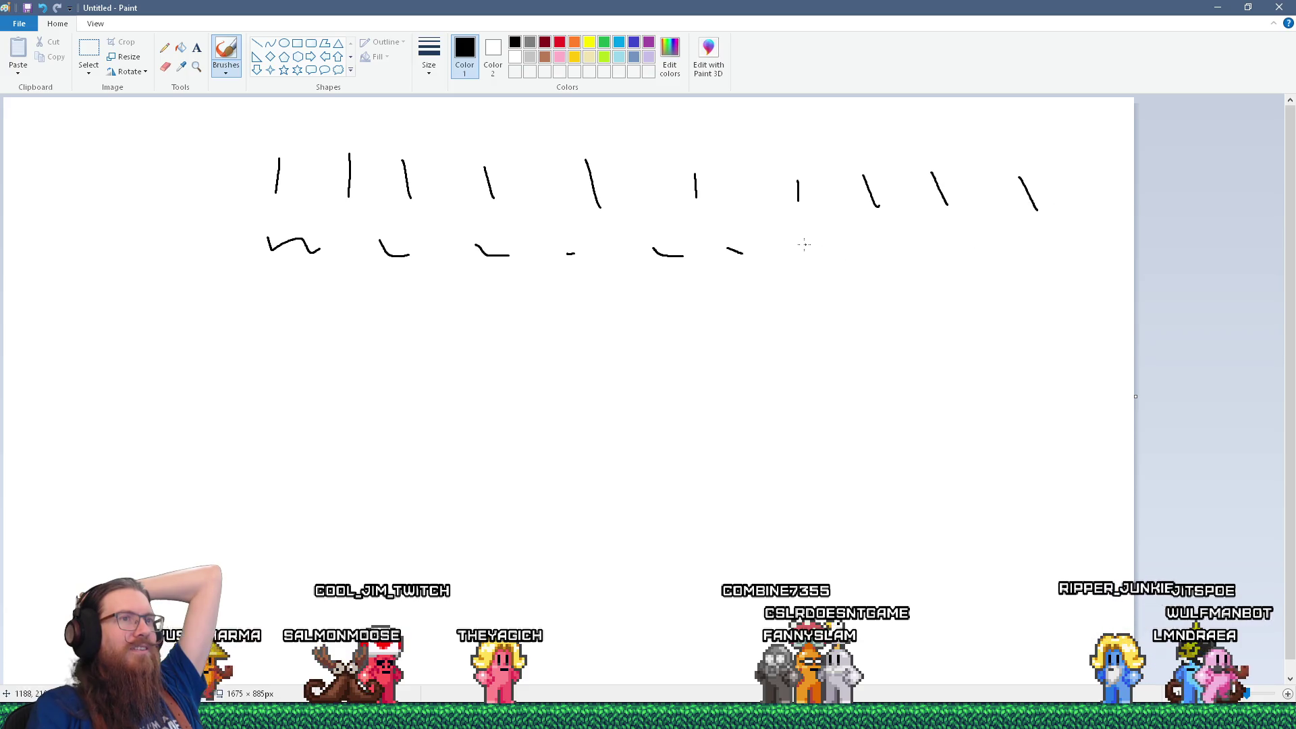
mouse_move(888, 241)
mouse_down()
mouse_move(883, 260)
mouse_move(957, 249)
mouse_up()
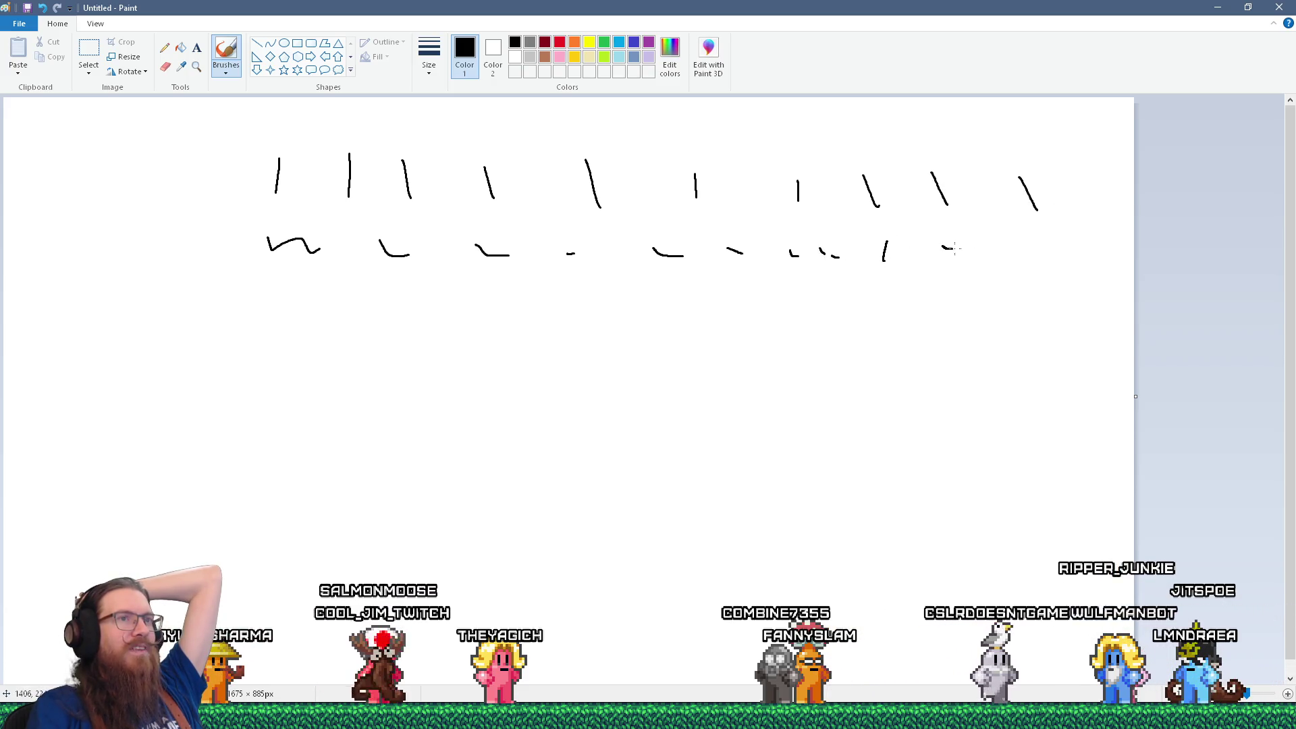
click(1027, 246)
click(921, 287)
Step: Add vertical strokes and a bottom-row scribble, then close Paint without saving
drag(355, 357, 352, 401)
drag(443, 350, 444, 407)
drag(530, 344, 535, 400)
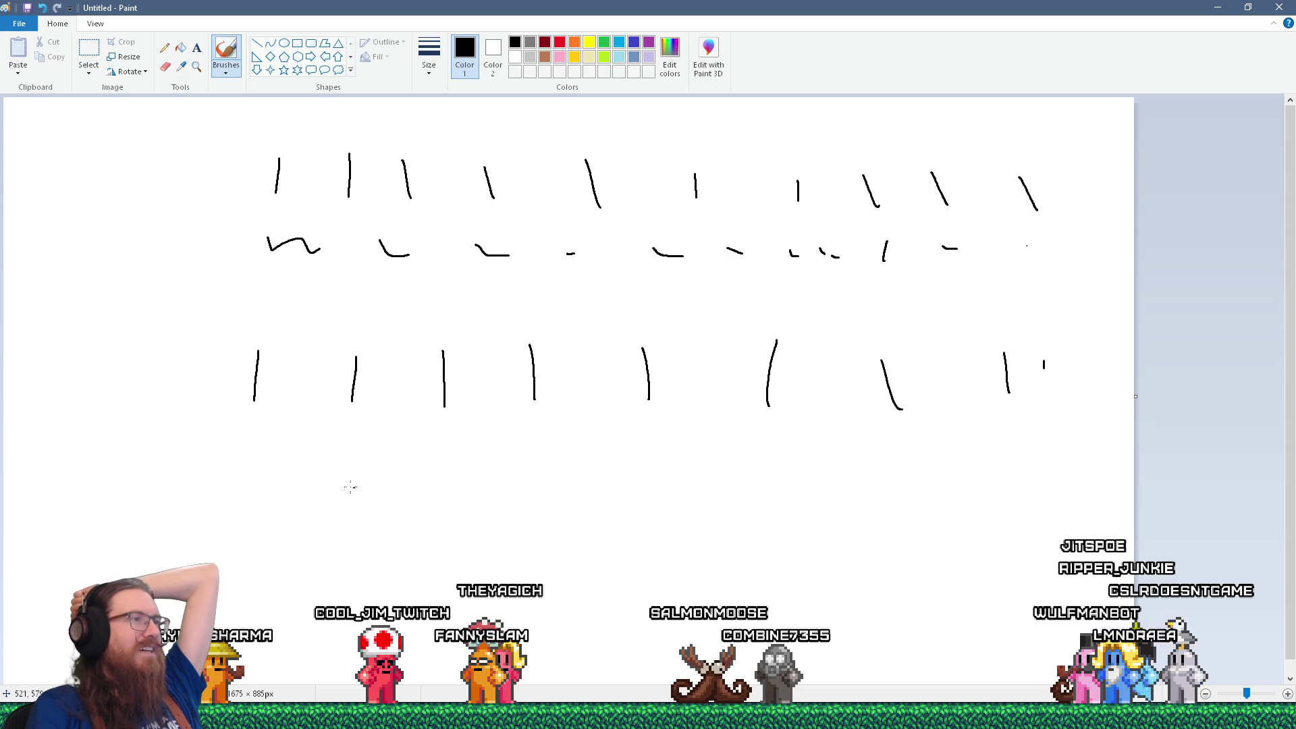
drag(252, 450, 523, 457)
mouse_move(607, 456)
mouse_down()
mouse_move(712, 436)
mouse_move(746, 483)
mouse_move(773, 453)
mouse_move(862, 461)
mouse_up()
drag(934, 447, 1018, 447)
click(1080, 437)
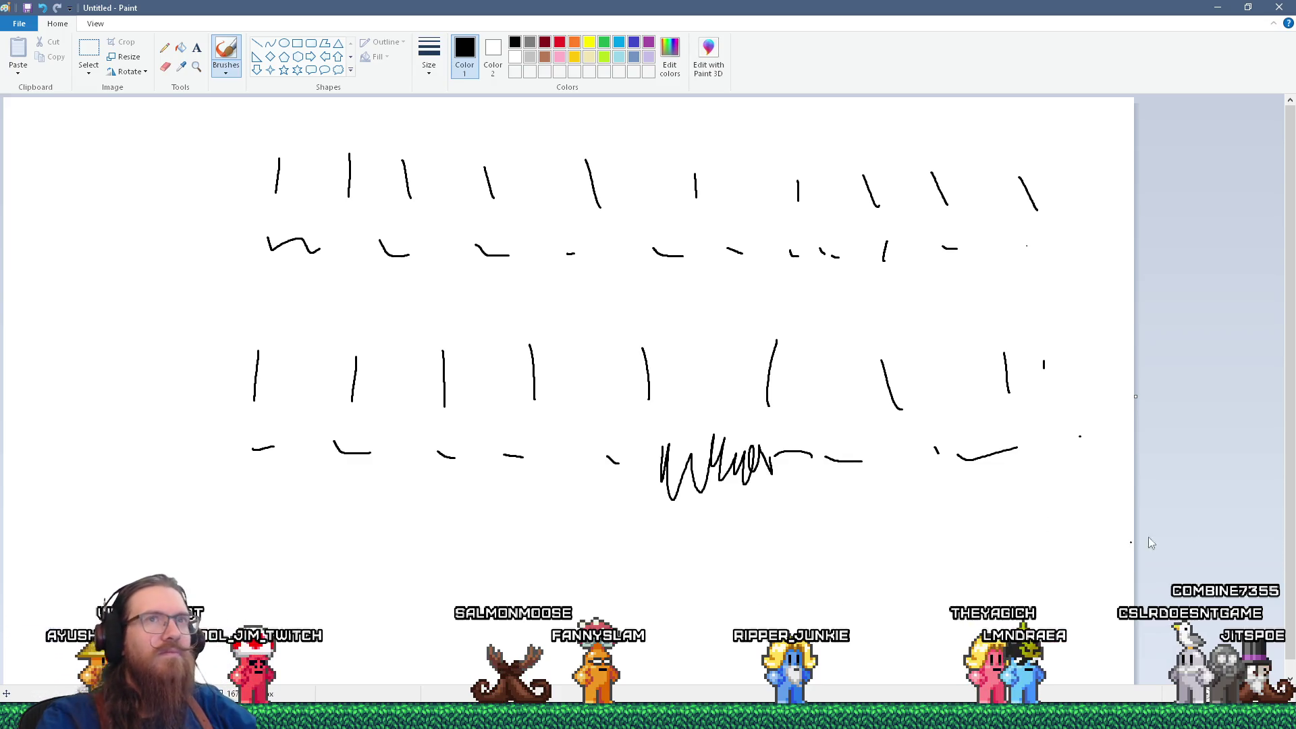
click(1278, 11)
click(669, 358)
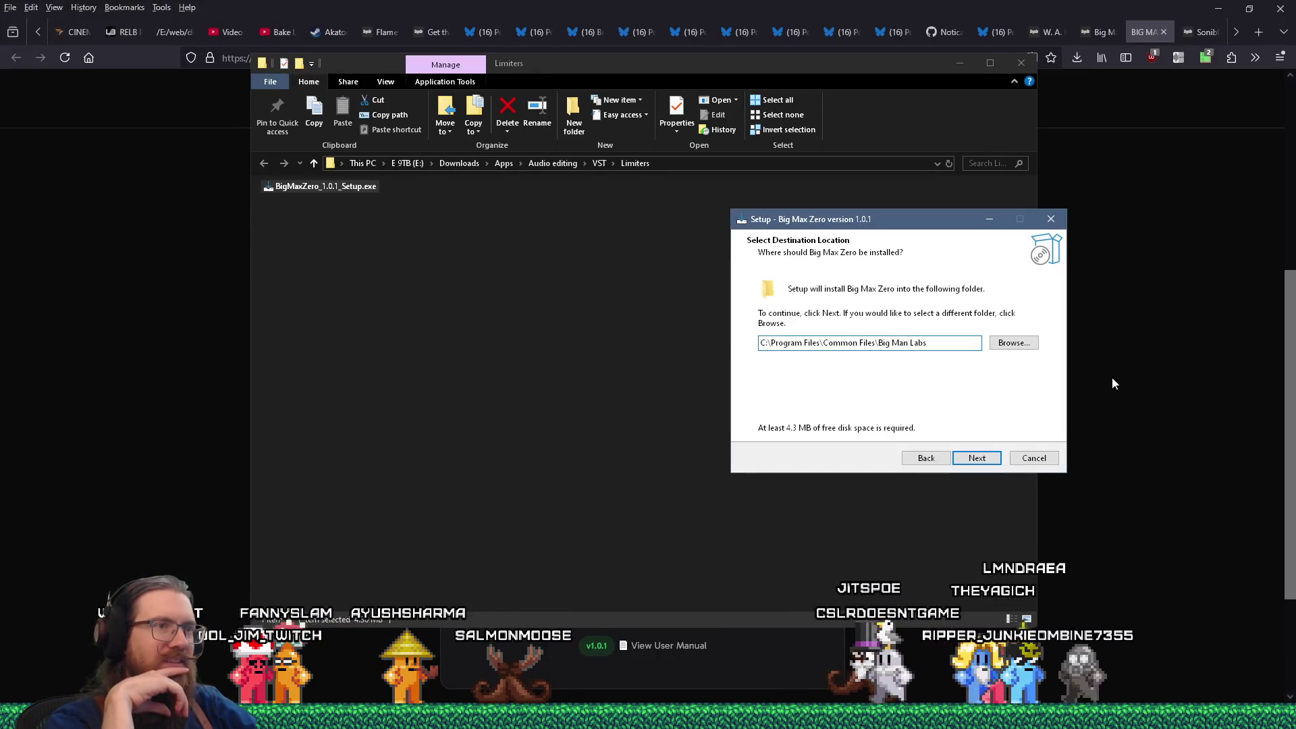
Step: Step the installer forward to the summary and back to the destination page
click(980, 463)
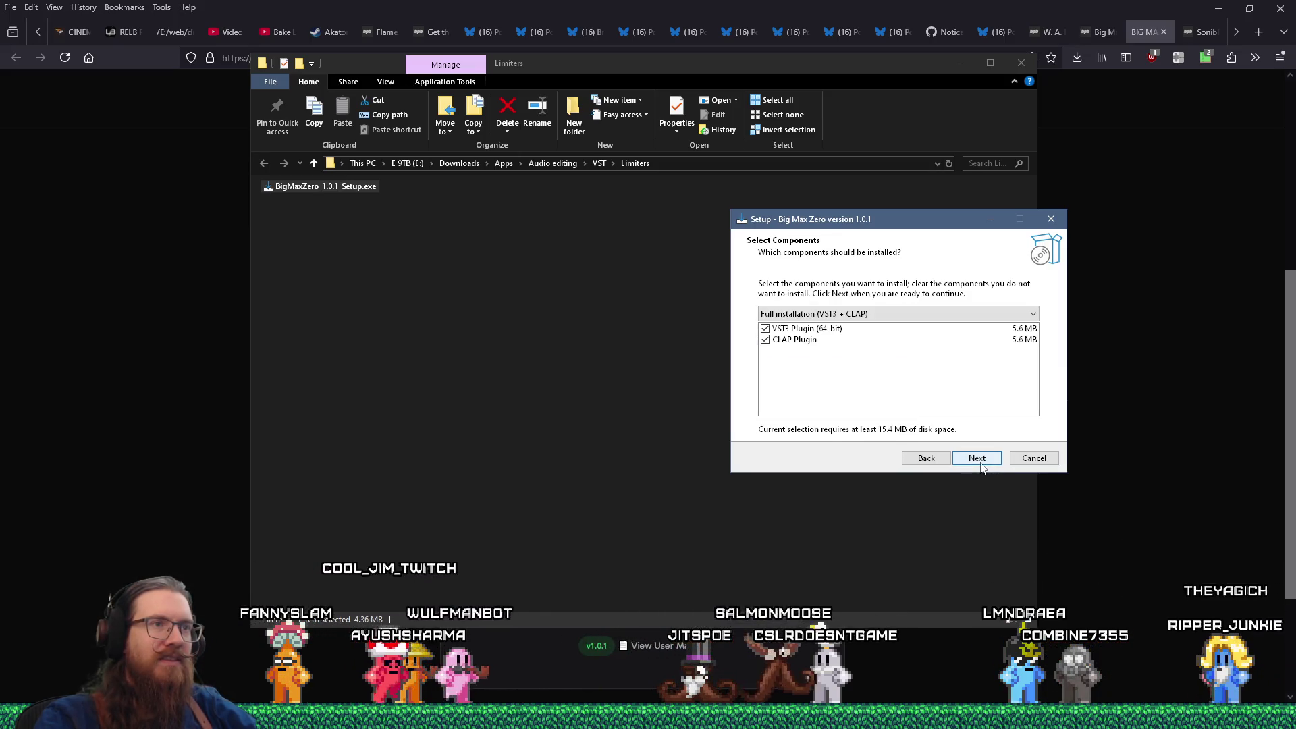
click(982, 466)
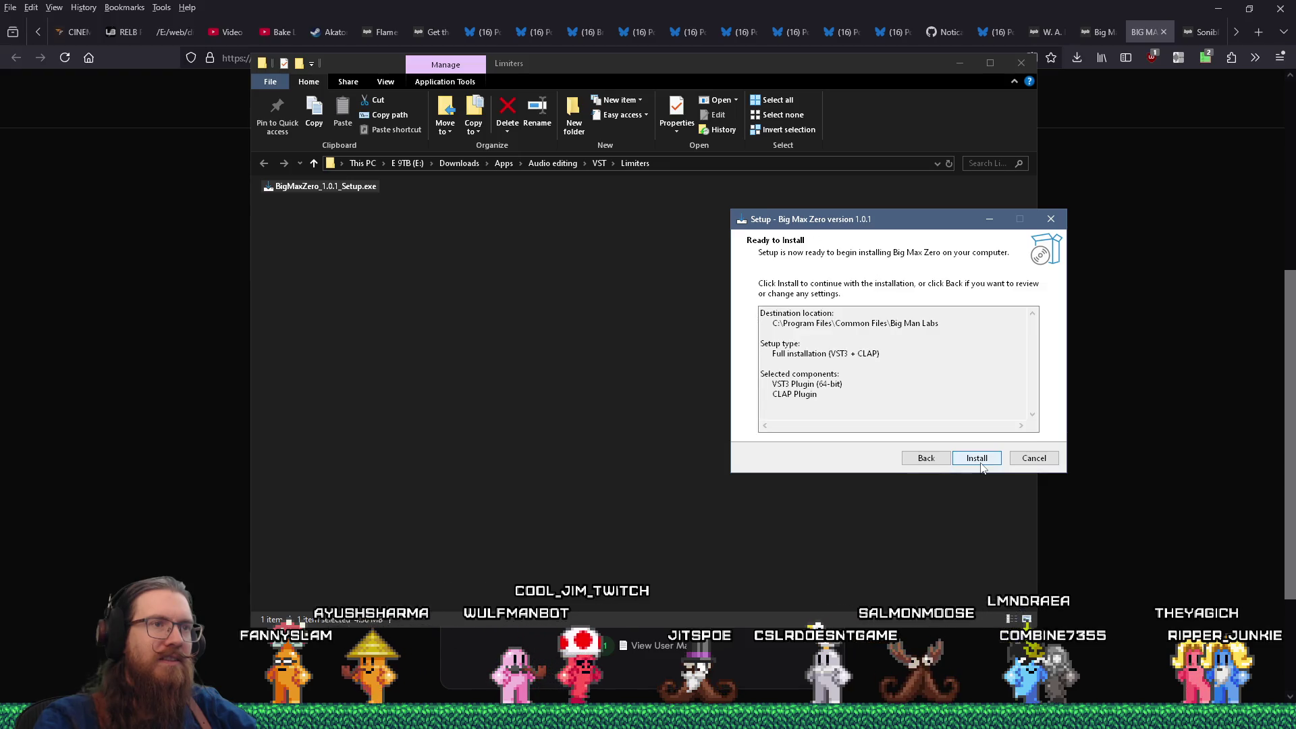
click(945, 462)
click(946, 461)
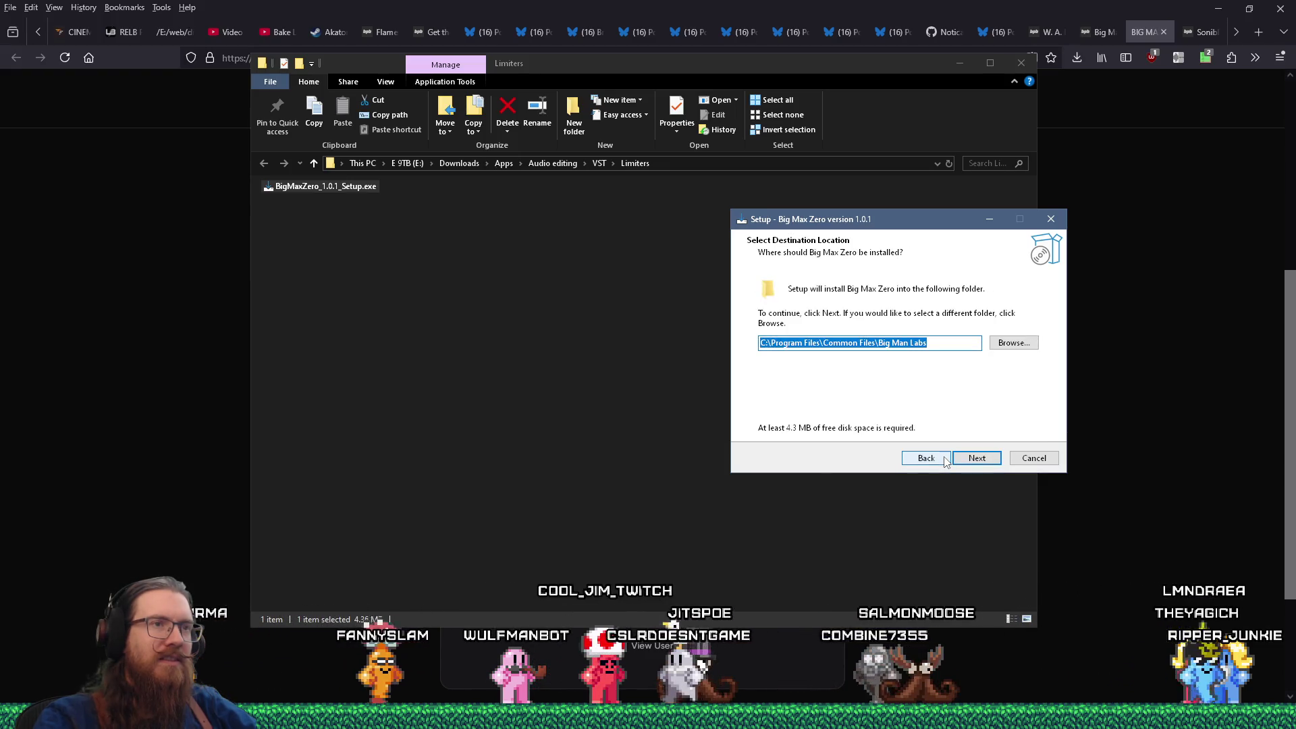
Step: Select part of the Big Man Labs destination path and bring up the Windows Run prompt
click(877, 344)
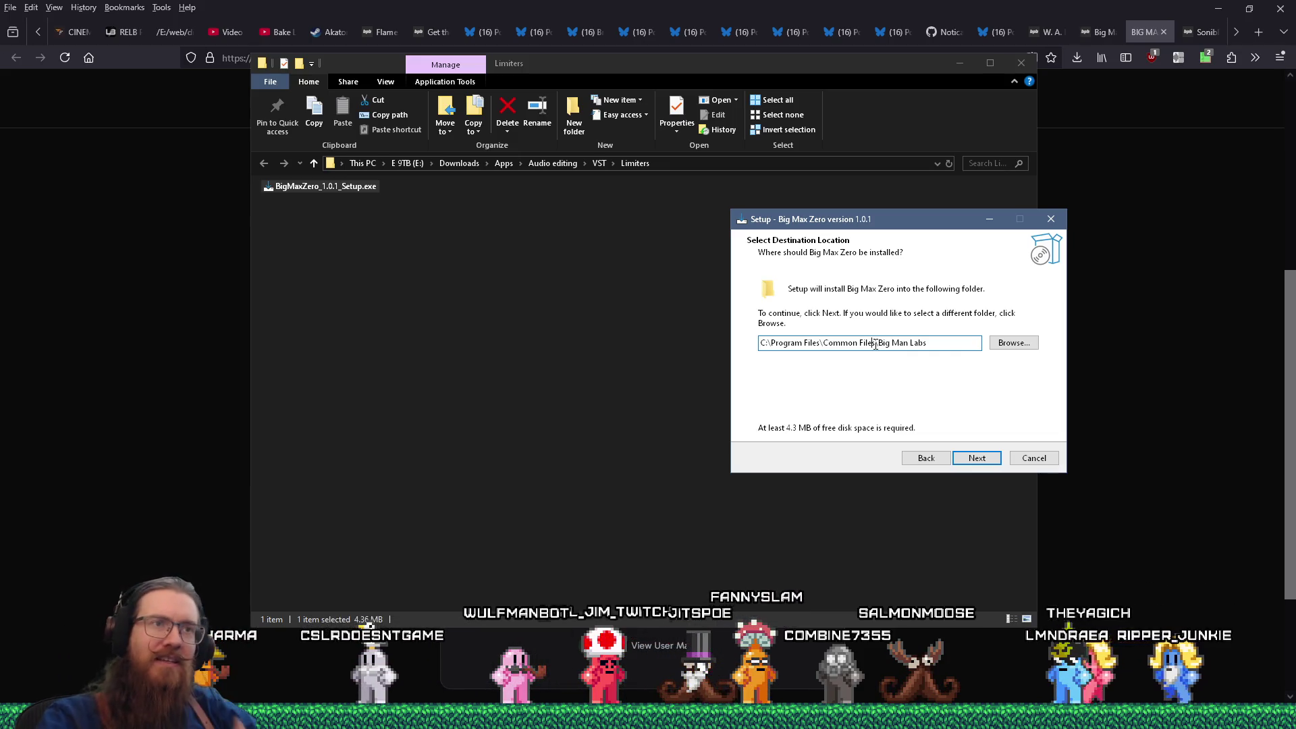
drag(876, 344, 823, 349)
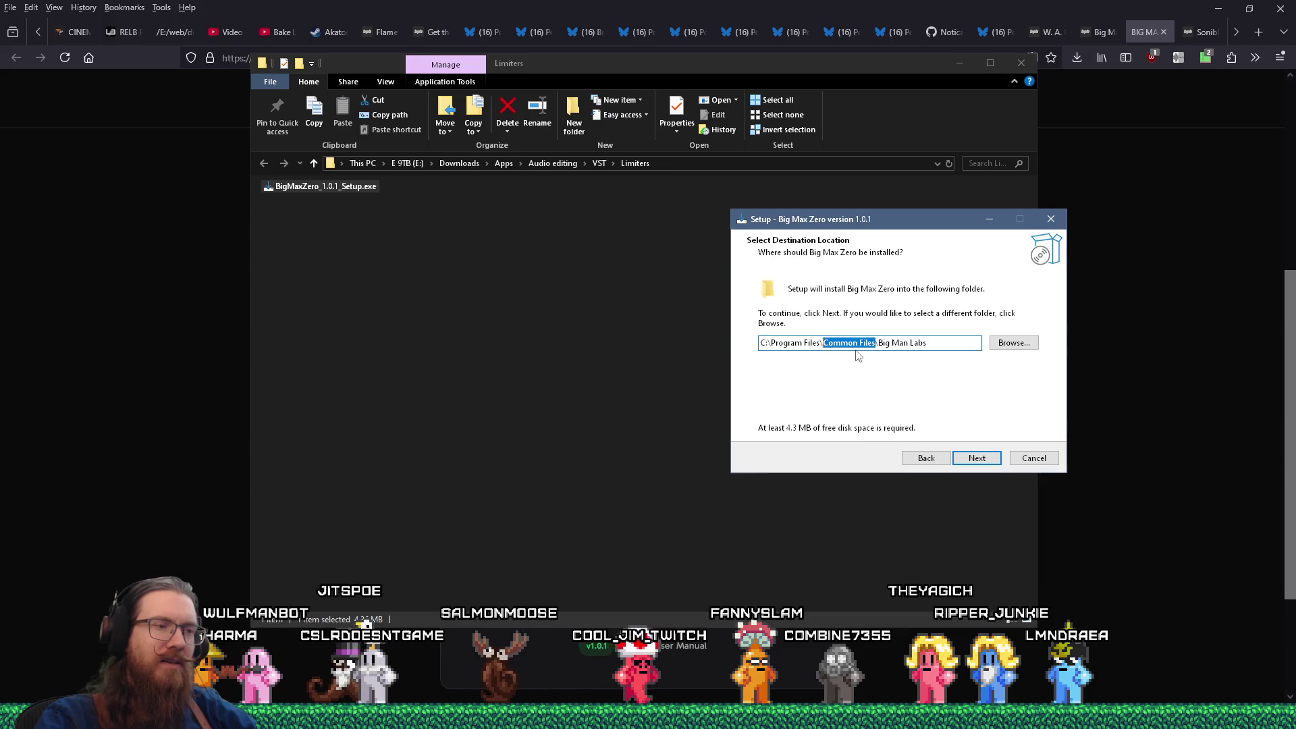
key(super+r)
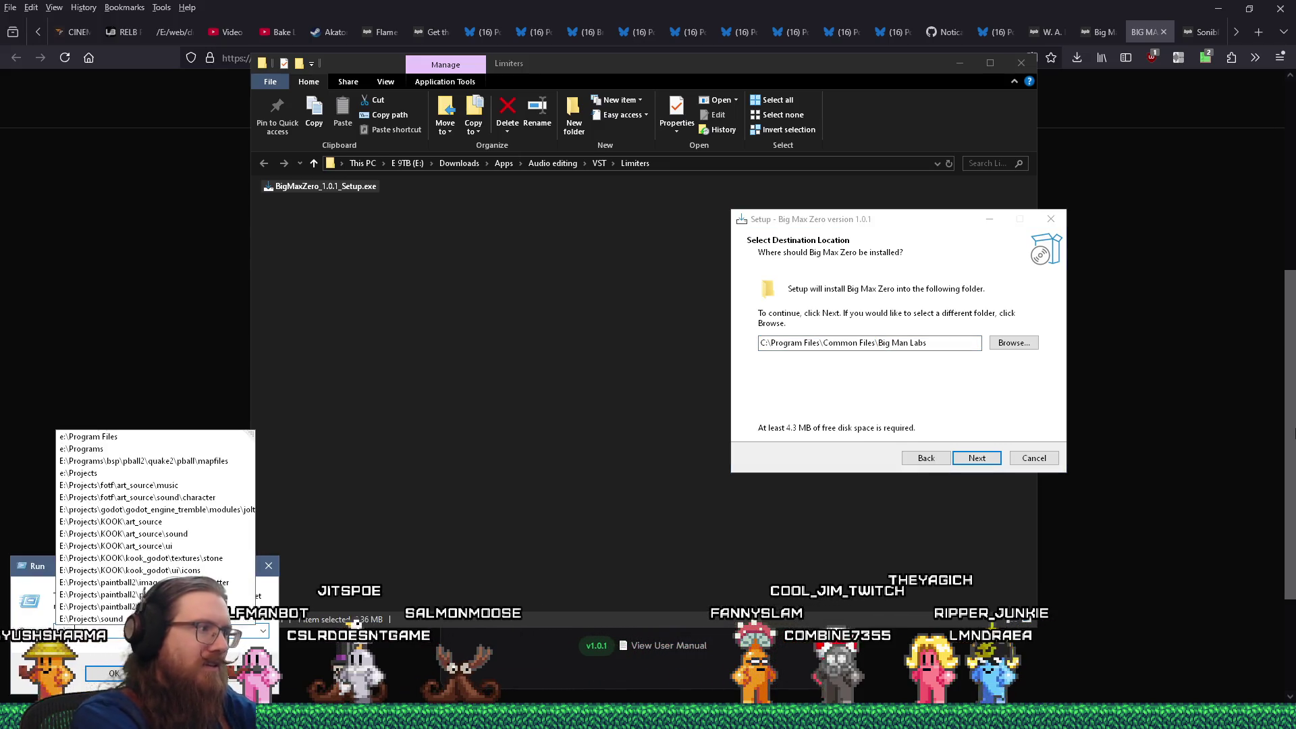
Step: Copy the E:\programs\VstPlugins path and paste it as the Big Max Zero install destination
key(Return)
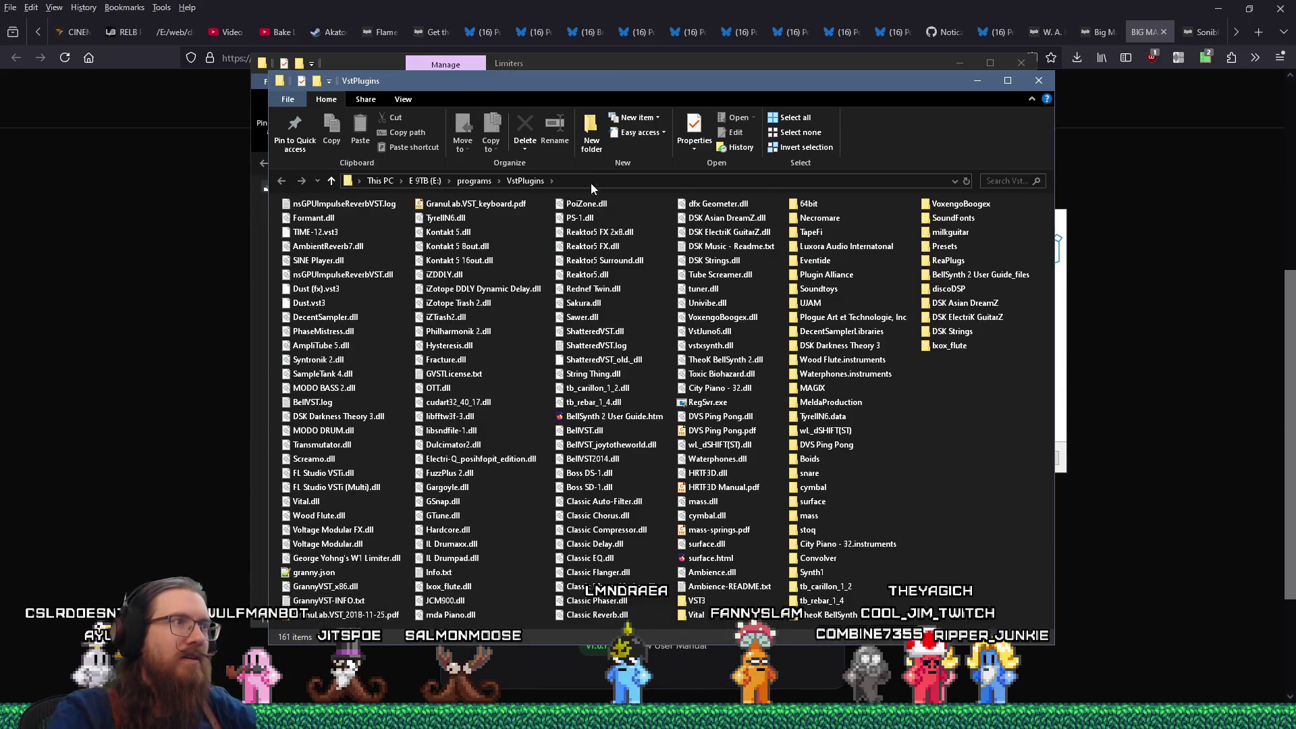
click(592, 184)
right_click(592, 185)
click(612, 223)
drag(715, 86, 529, 65)
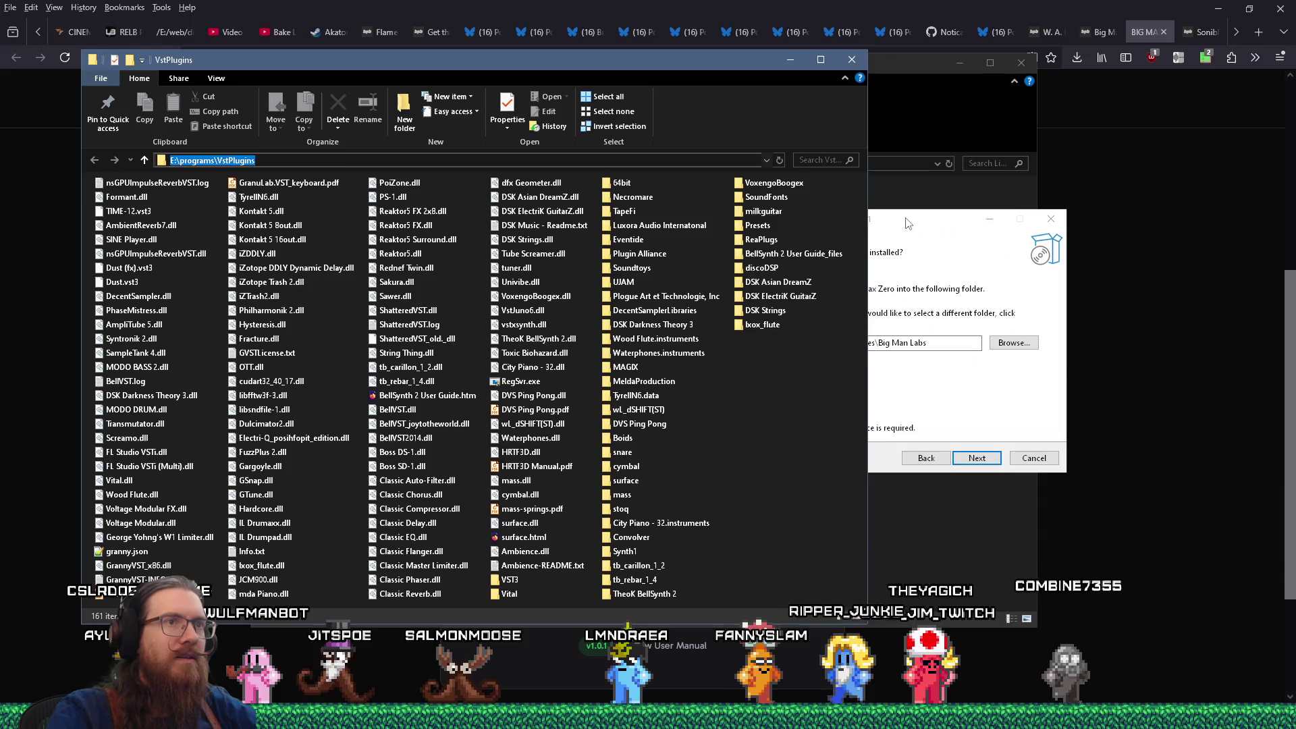
click(902, 222)
drag(876, 343, 647, 337)
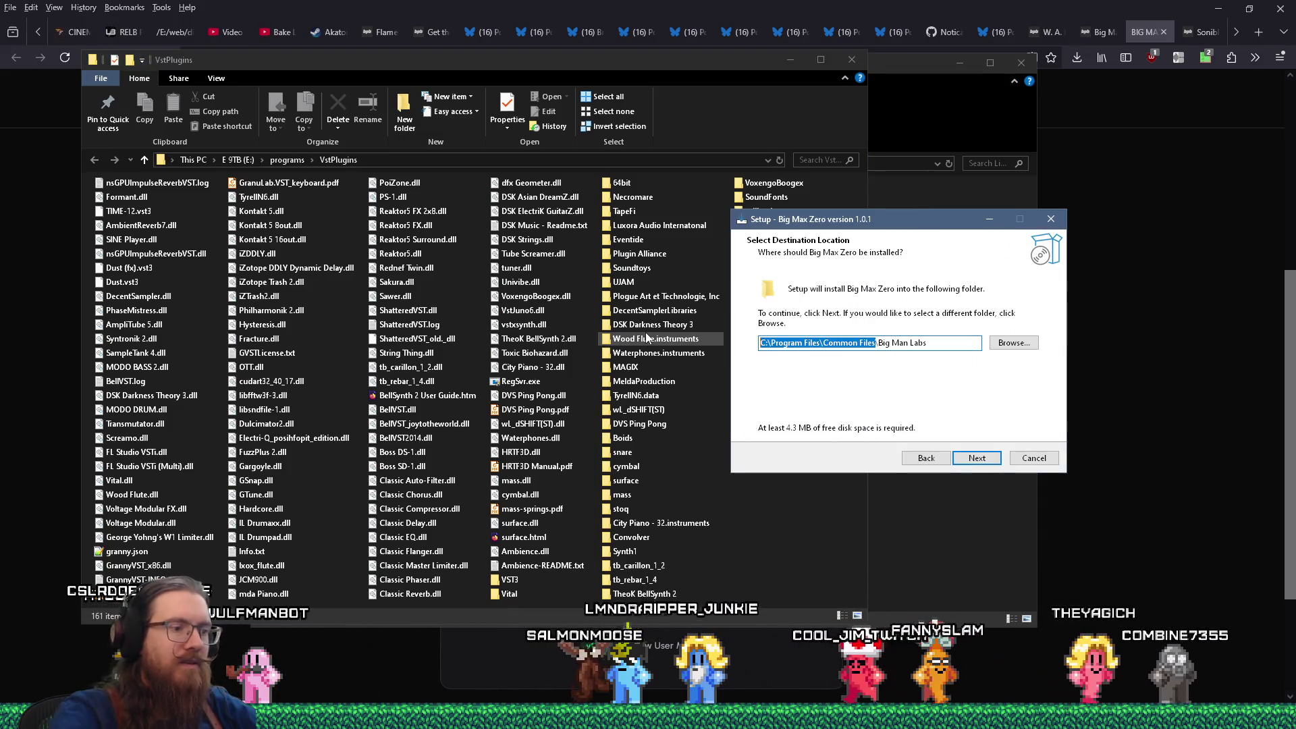
text(E:\programs\VstPlugins)
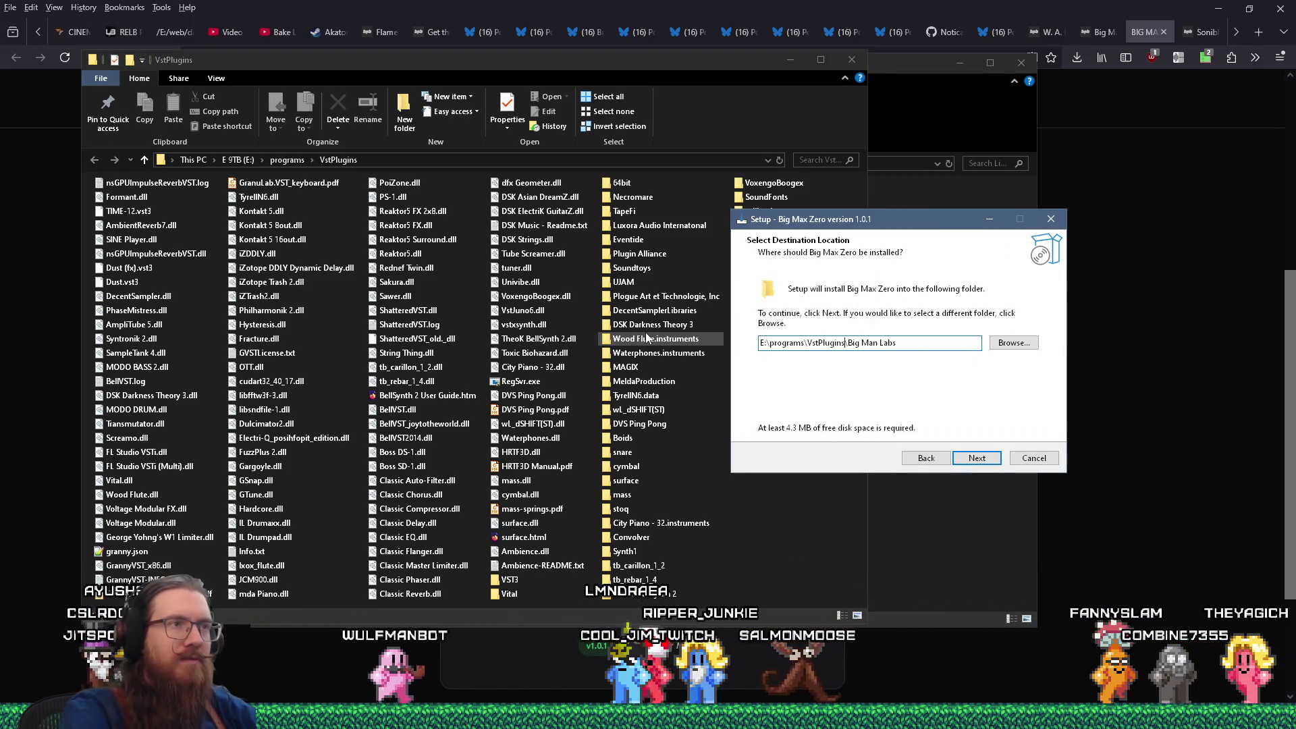
Step: Install Big Max Zero with both components, dismiss the completion message, and finish setup
click(979, 460)
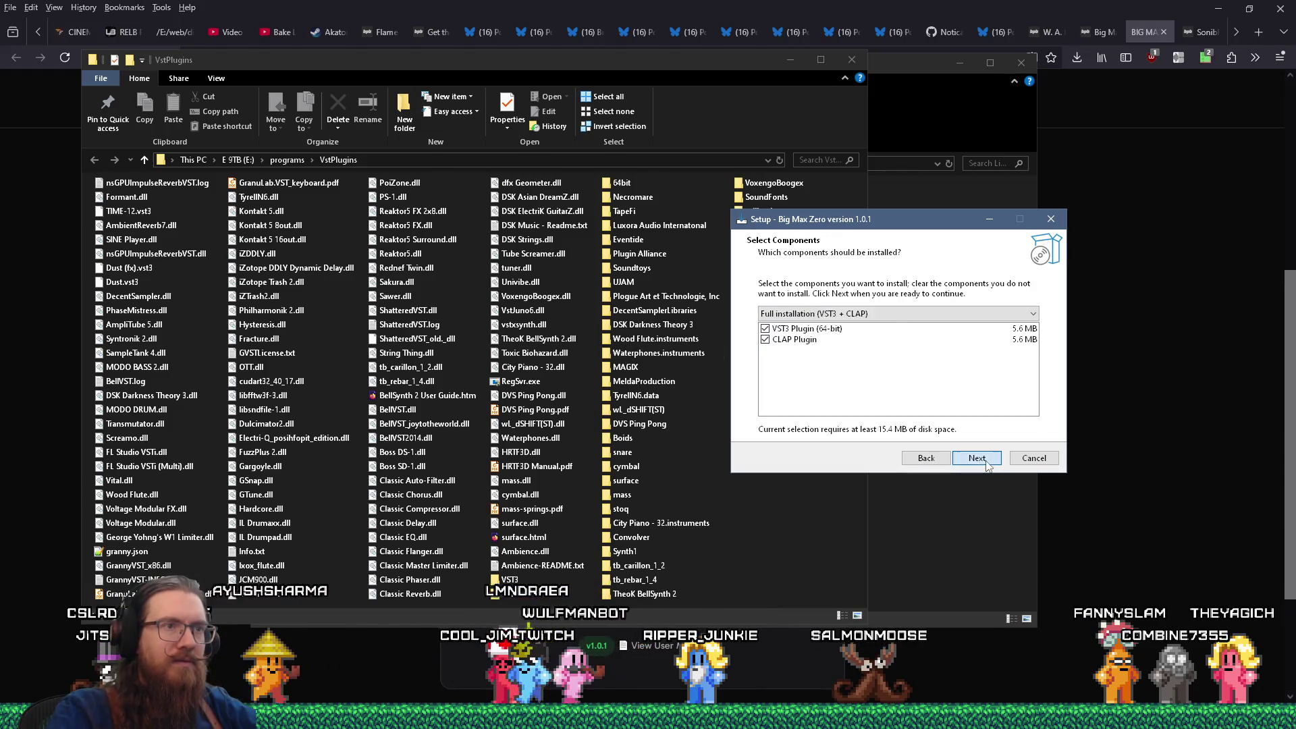
click(985, 463)
click(986, 464)
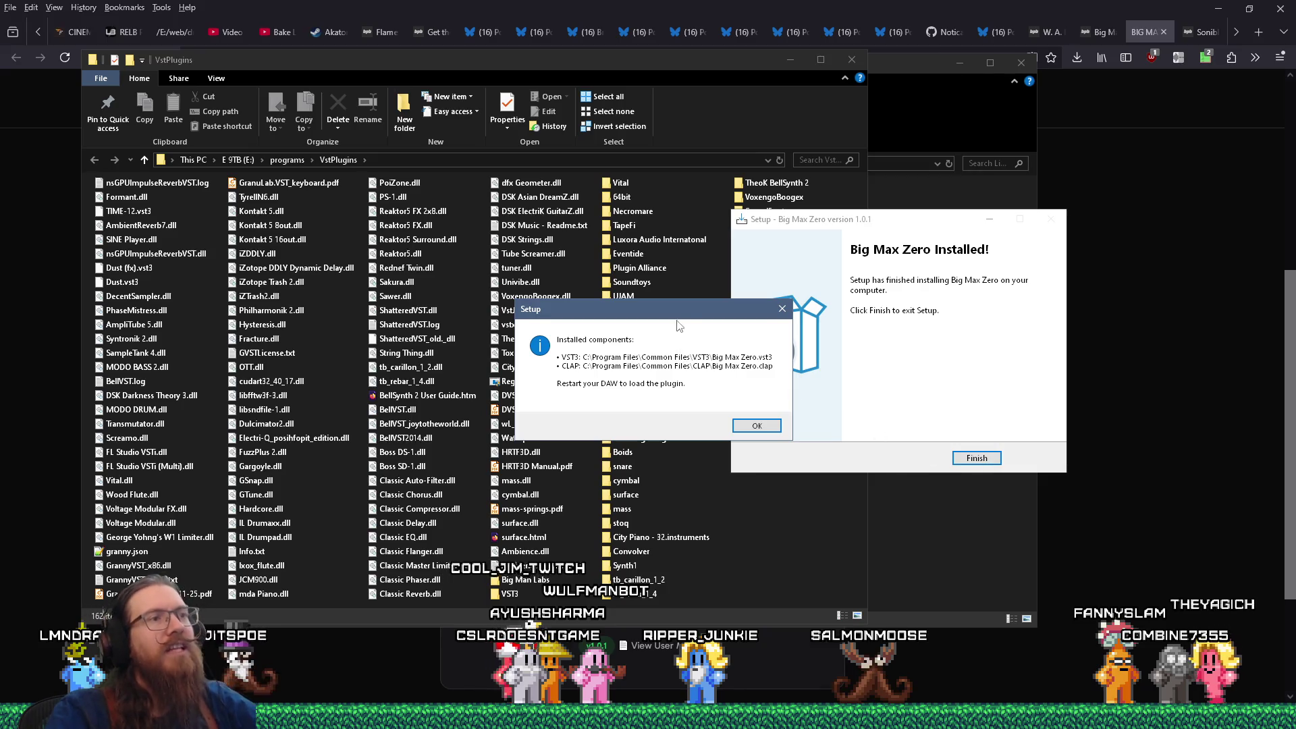
drag(677, 311, 844, 231)
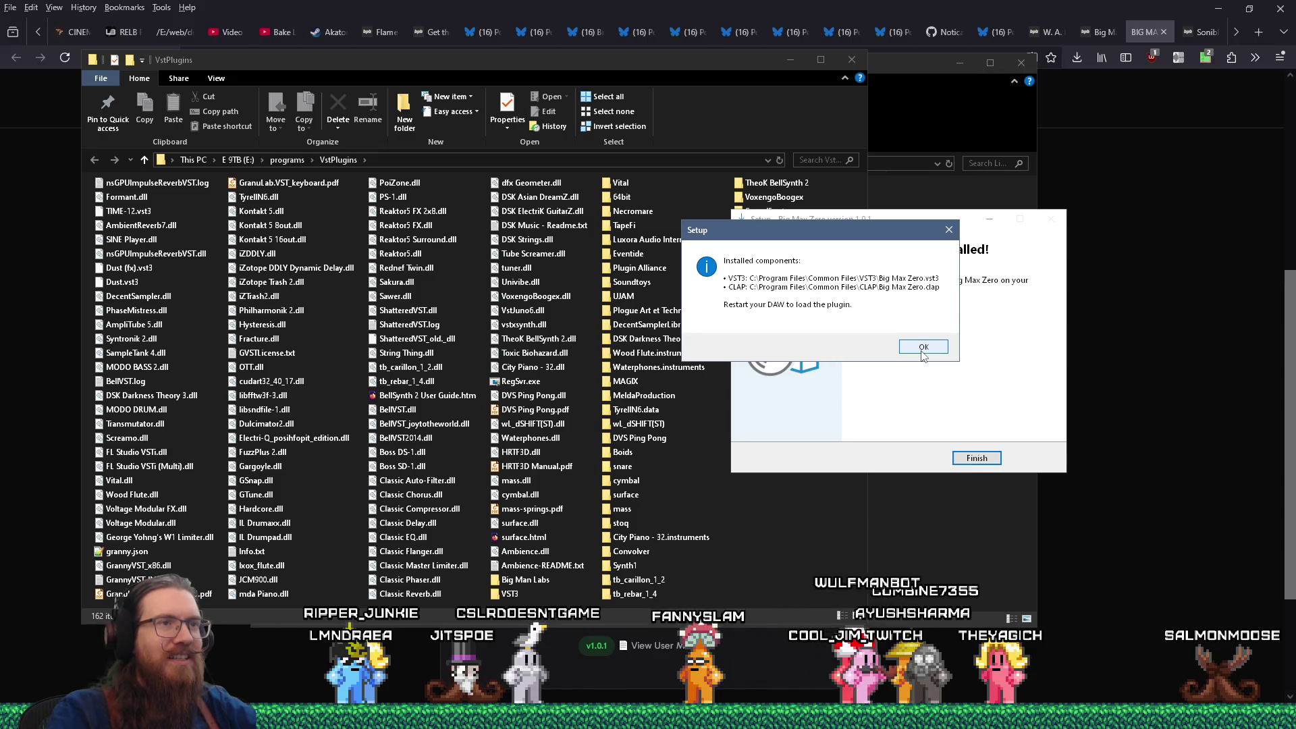
click(923, 350)
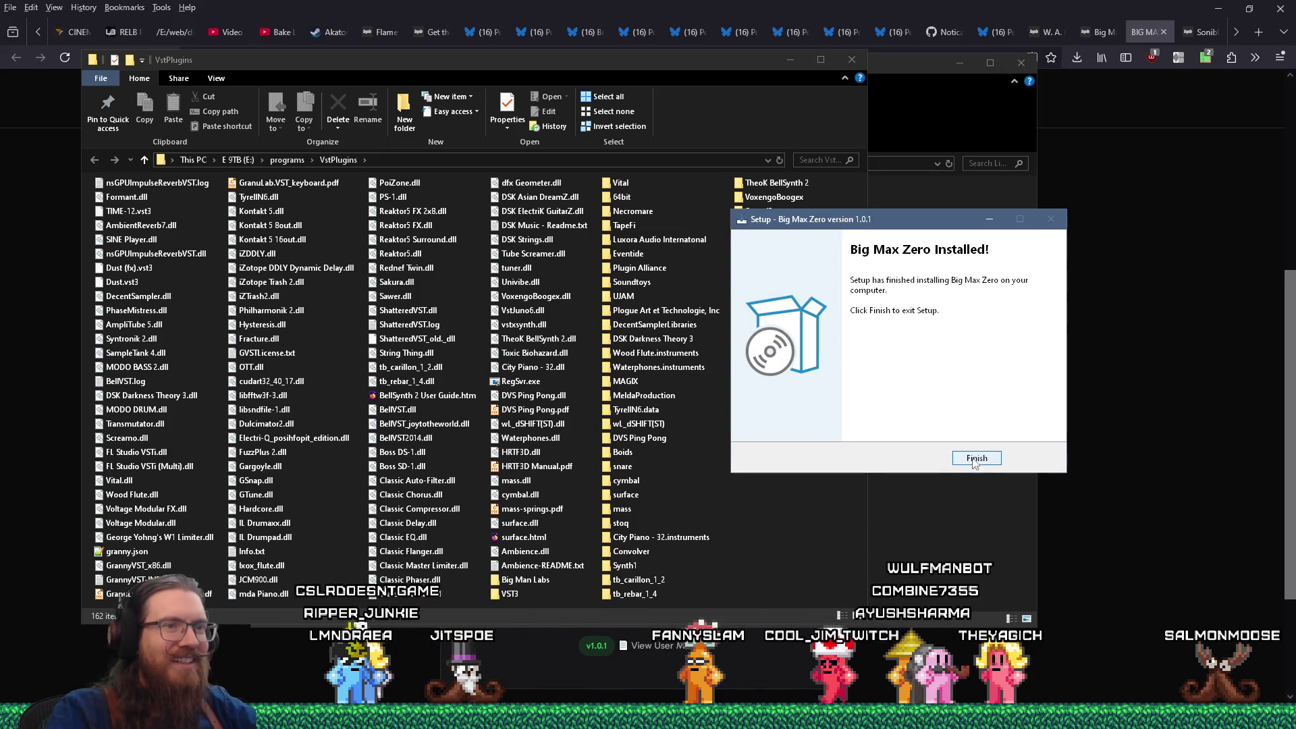
click(976, 458)
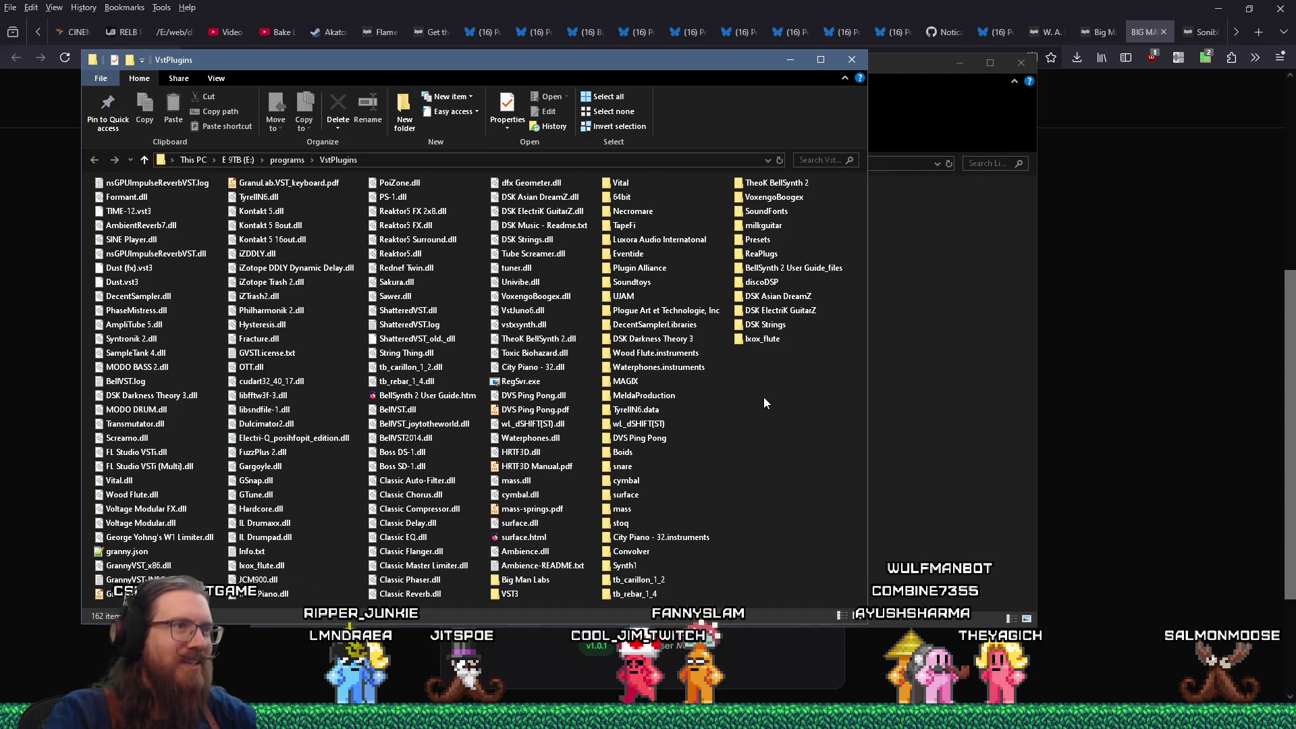
Step: Open the Big Man Labs folder to view its unins000.dat and unins000.exe files
key(Return)
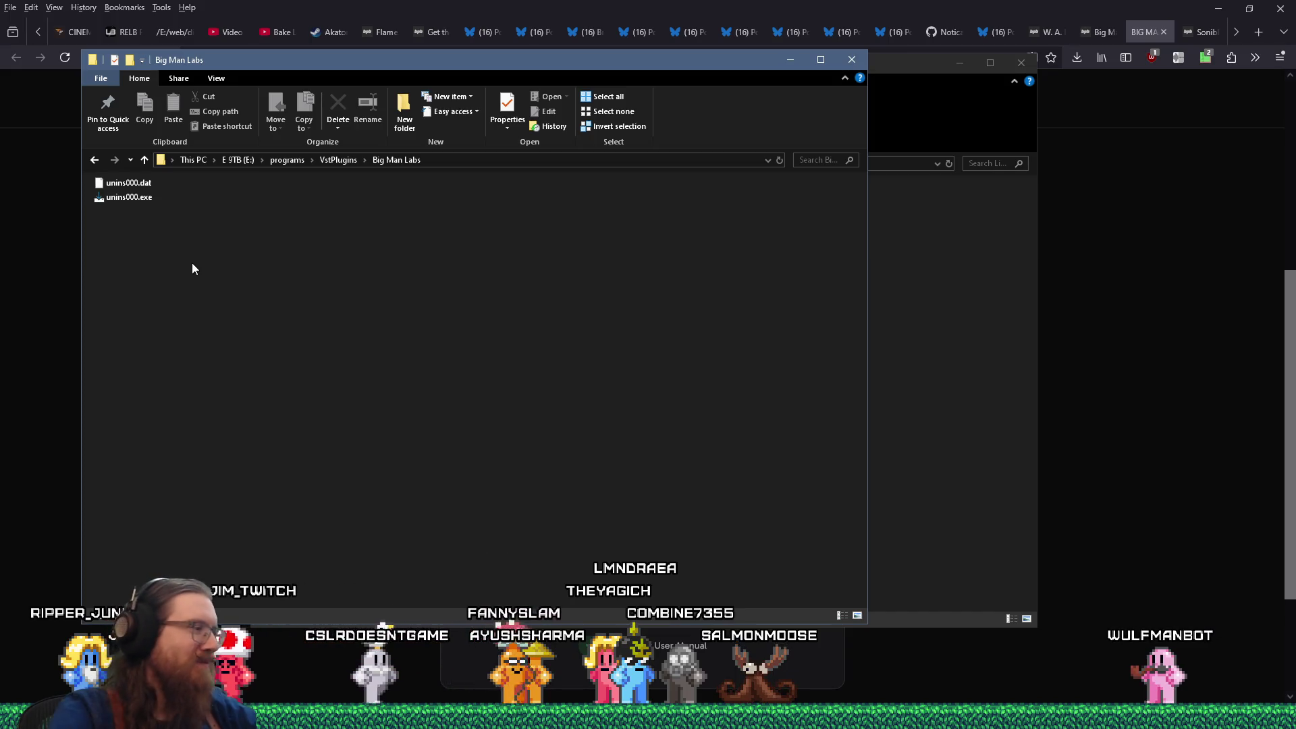
click(4, 659)
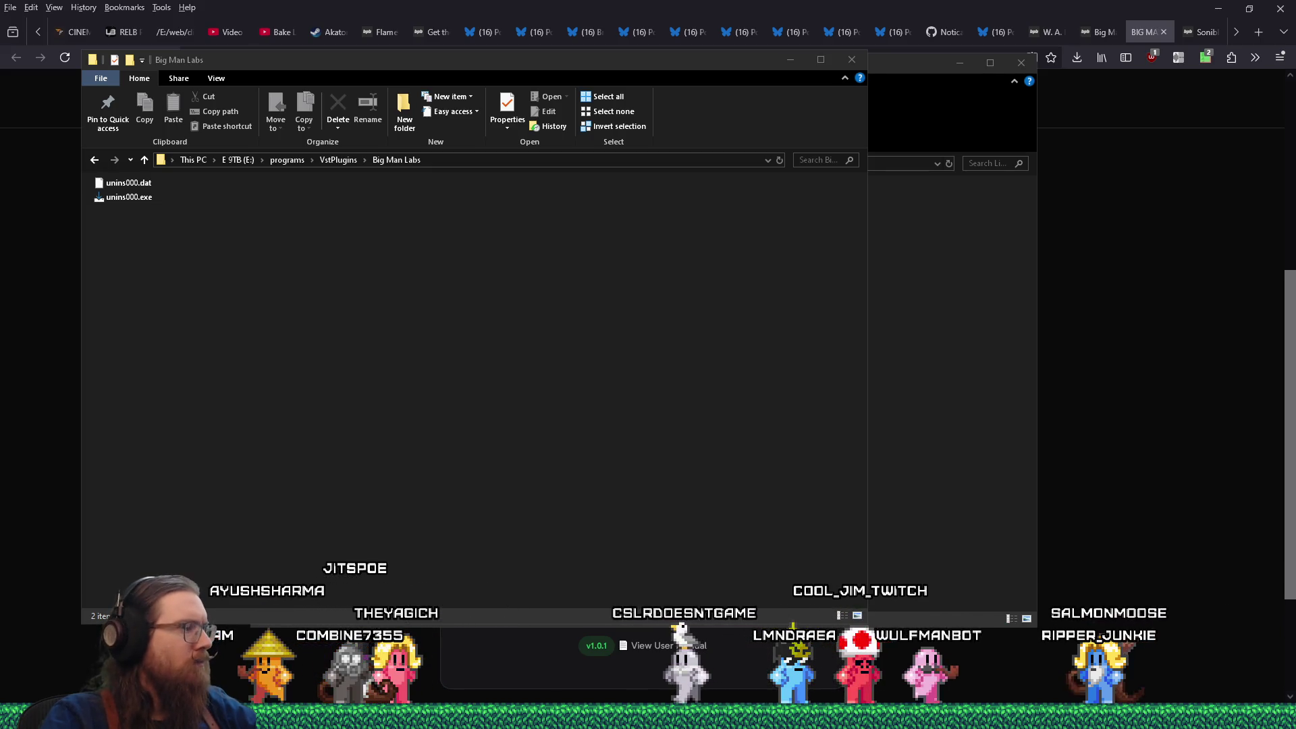
Step: Bring the Limiters window with BigMaxZero_1.0.1_Setup.exe to the front, next to Big Man Labs
mouse_move(649, 719)
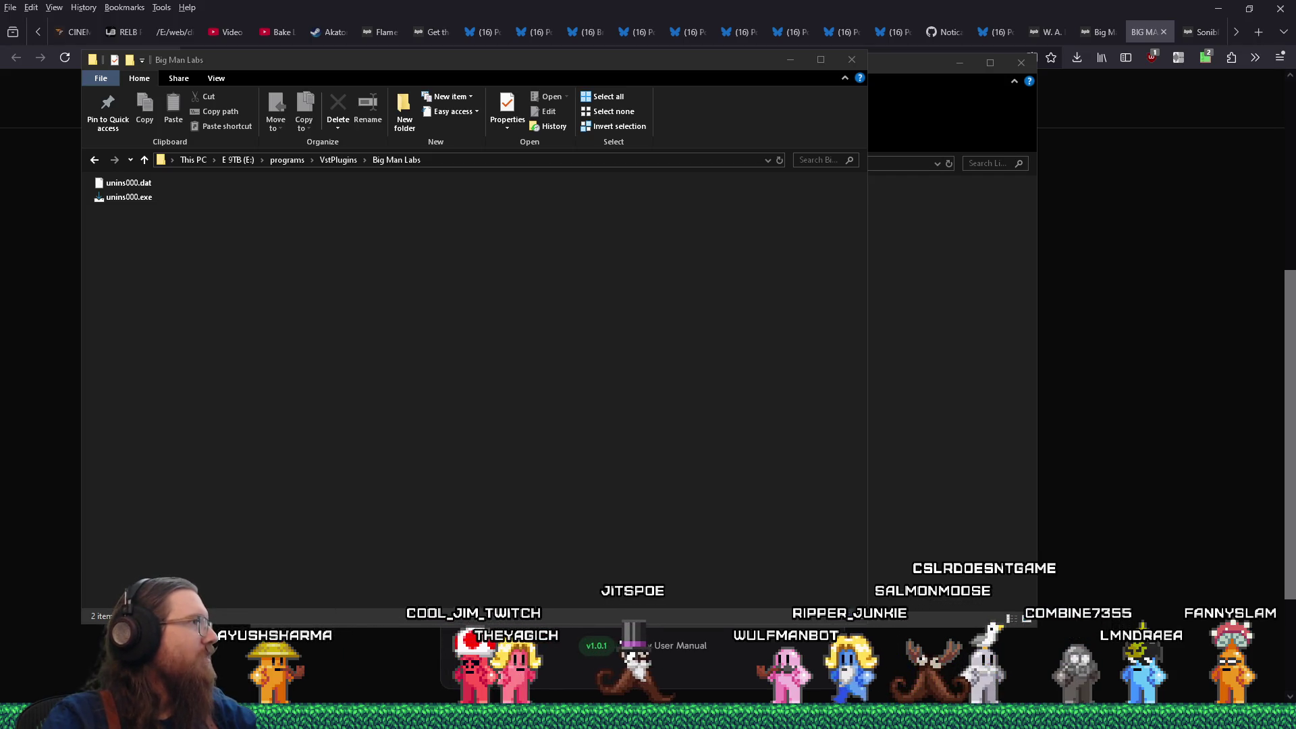
key(alt+Tab)
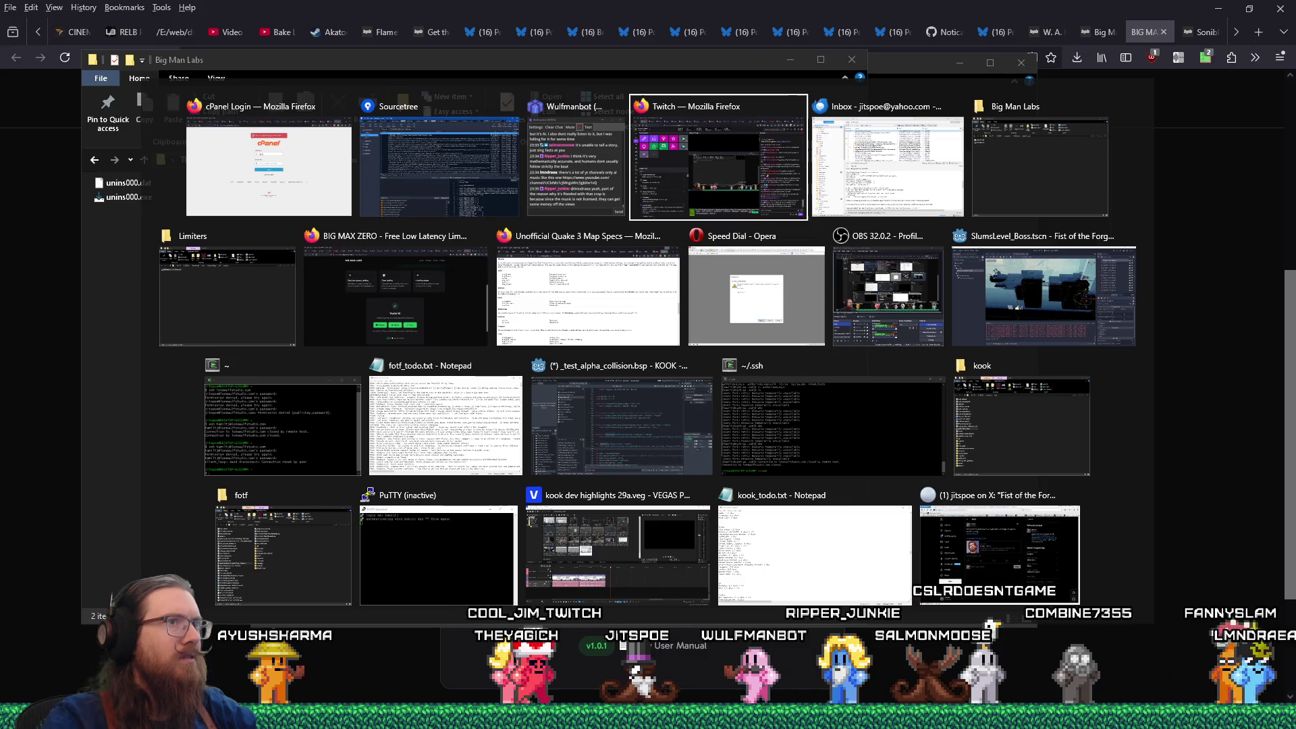
key(Escape)
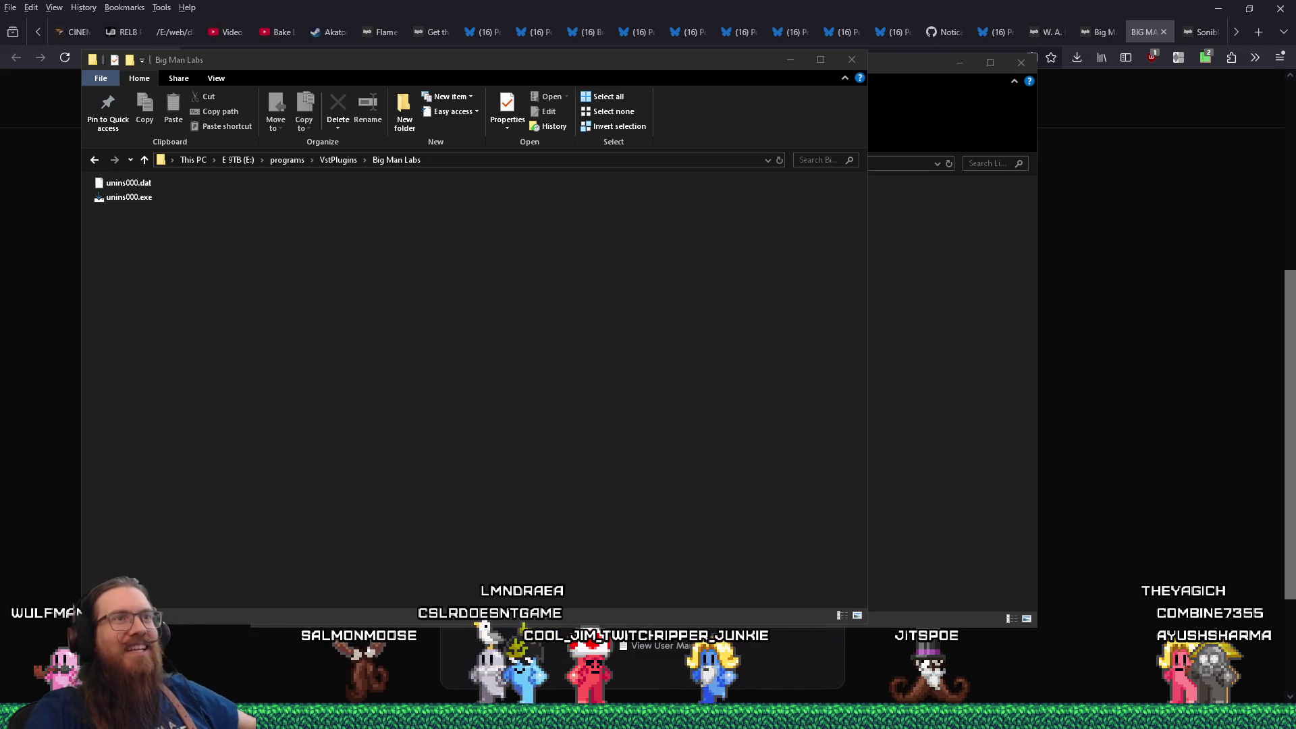
mouse_move(880, 64)
mouse_down()
mouse_move(917, 97)
mouse_move(925, 82)
mouse_up()
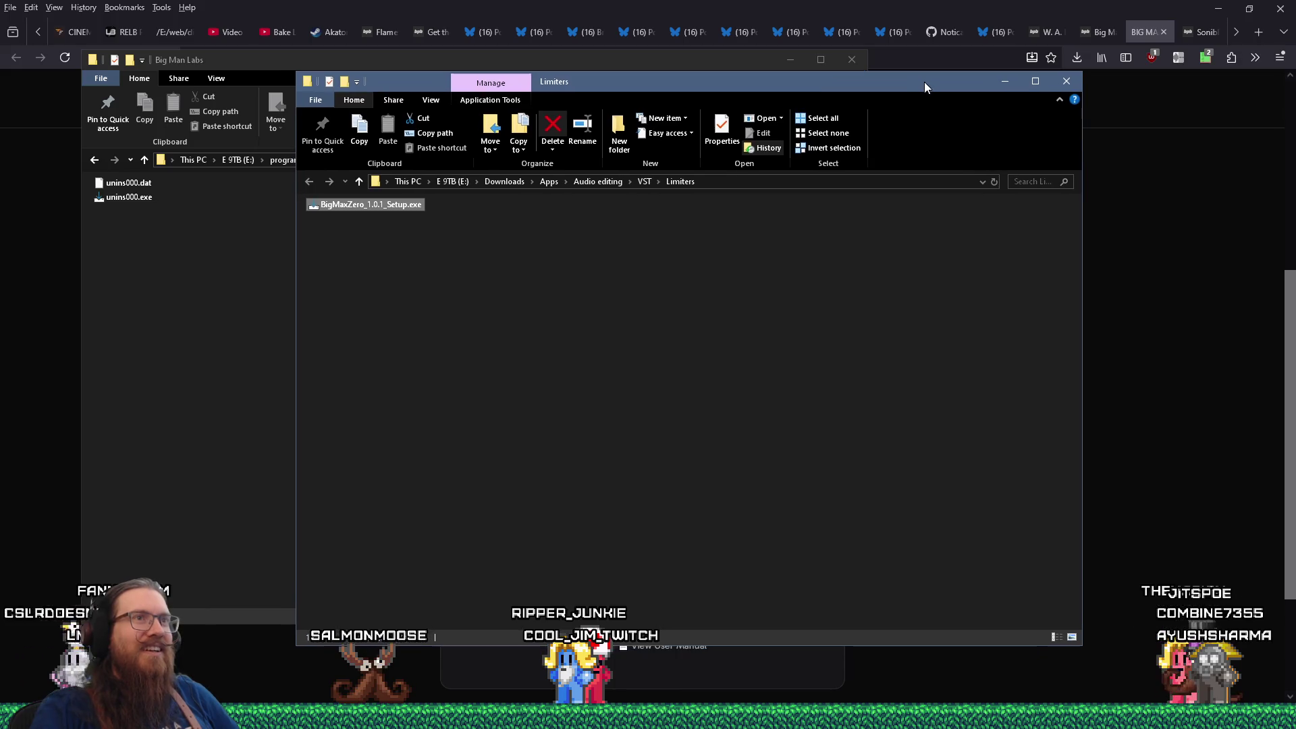
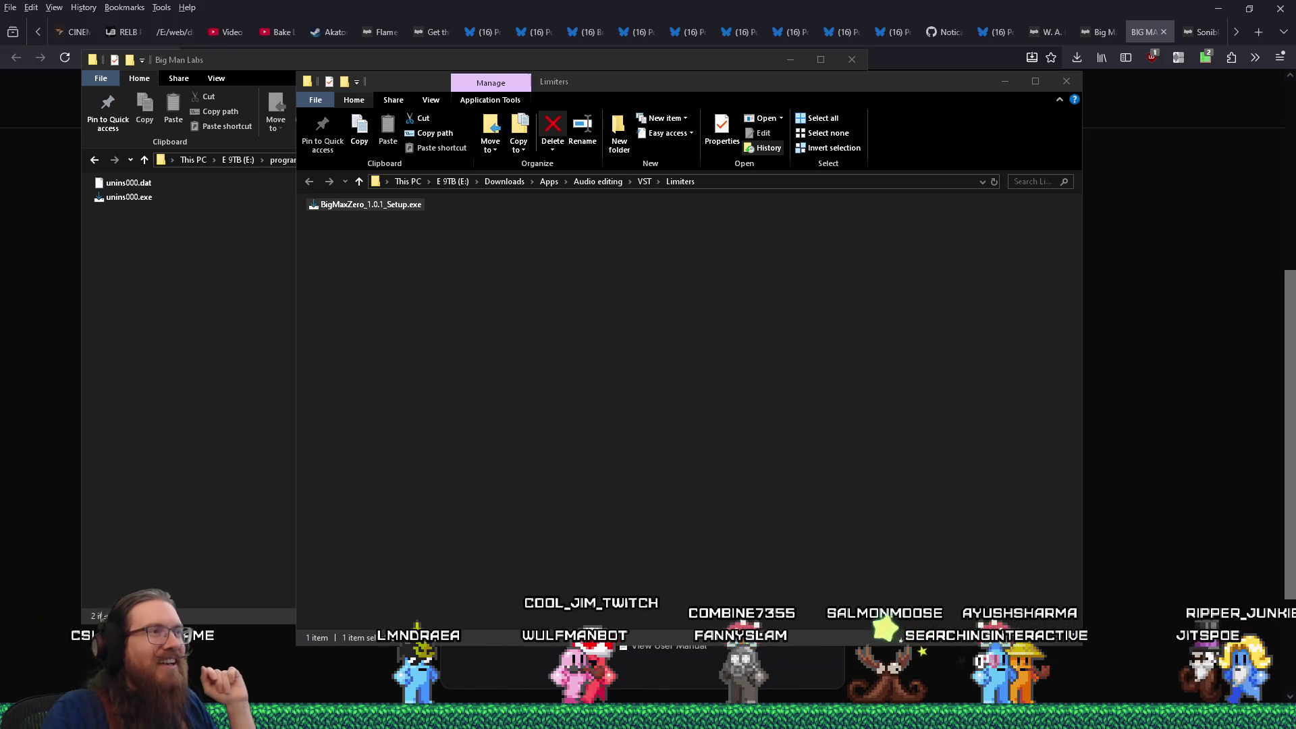
Step: Nudge the Limiters window right and select BigMaxZero_1.0.1_Setup.exe (4.36 MB) in the file list
drag(819, 84, 860, 83)
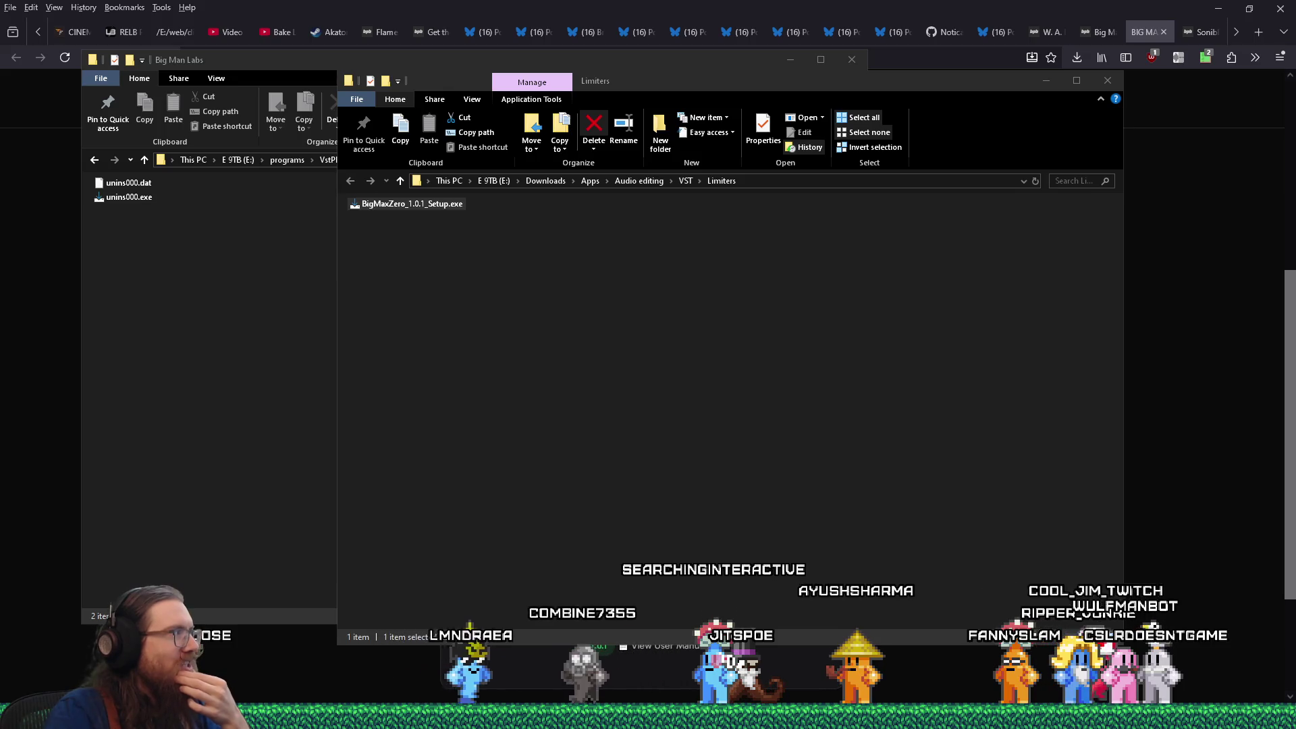
click(412, 203)
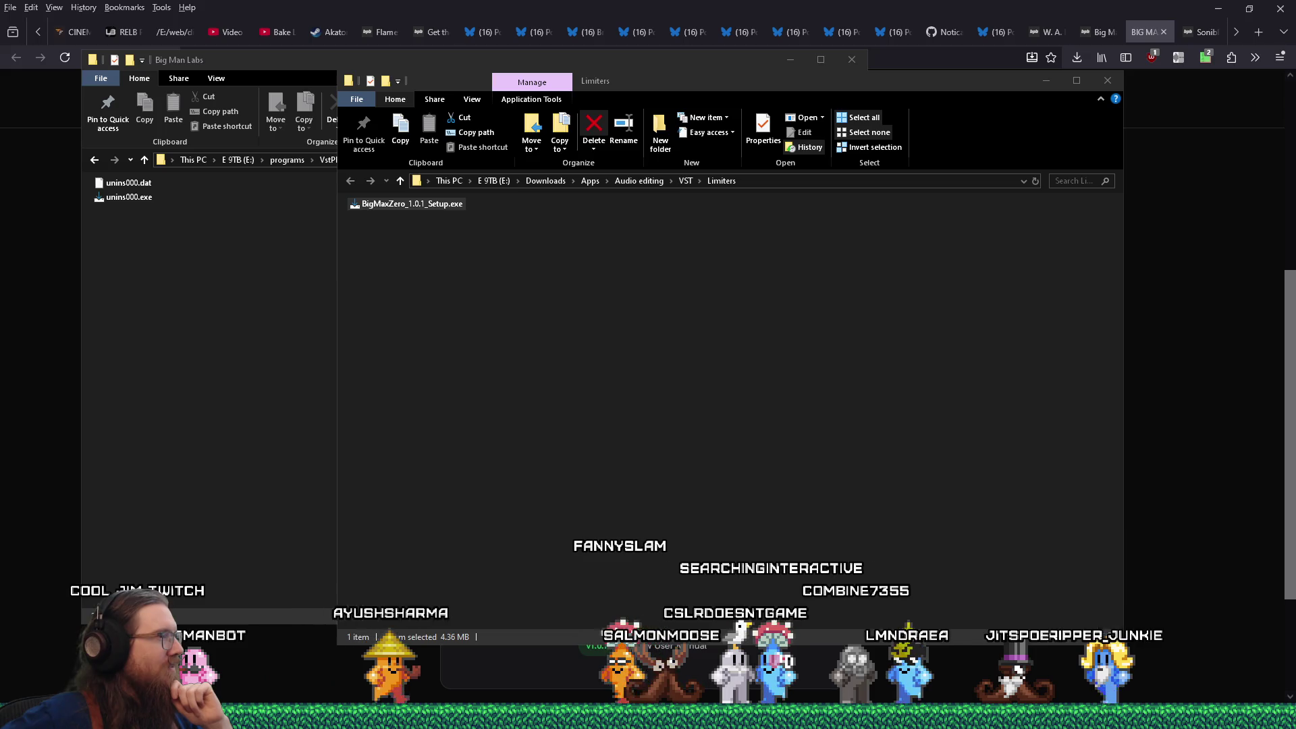
click(412, 204)
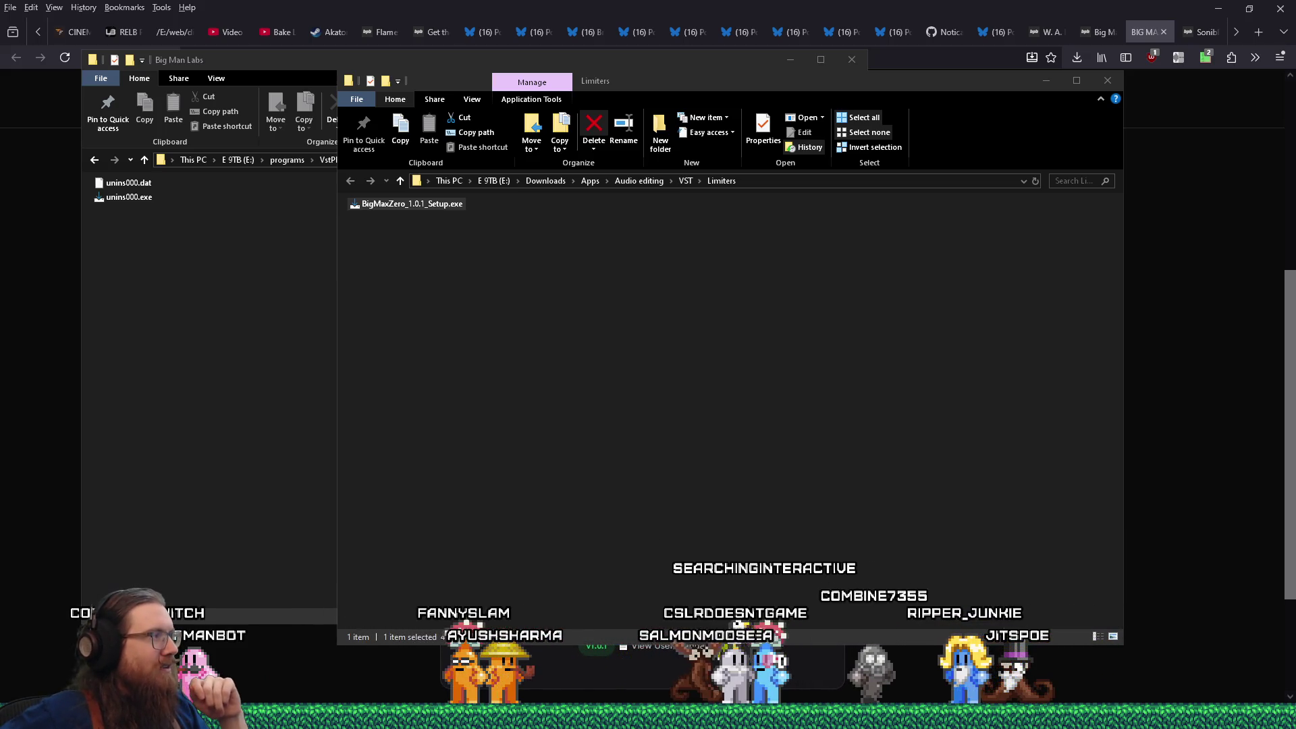